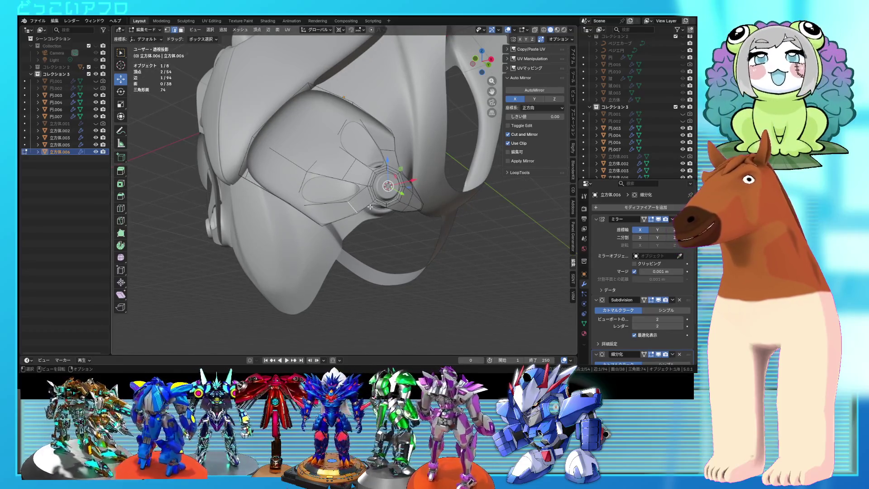
Dissolve the edge beside the bolt and fill a face between the two selected edges
{"action": "scroll", "coordinate": [370, 207], "scroll_direction": "up", "scroll_amount": 2}
{"action": "middle_click_drag", "start_coordinate": [370, 205], "coordinate": [359, 190]}
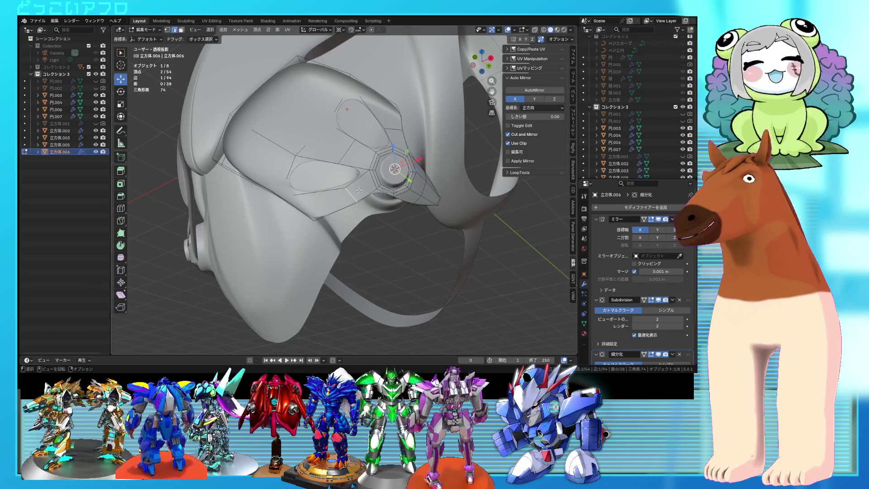
{"action": "left_click", "coordinate": [358, 190]}
{"action": "key", "text": "x"}
{"action": "left_click", "coordinate": [359, 190]}
{"action": "left_click", "coordinate": [379, 196]}
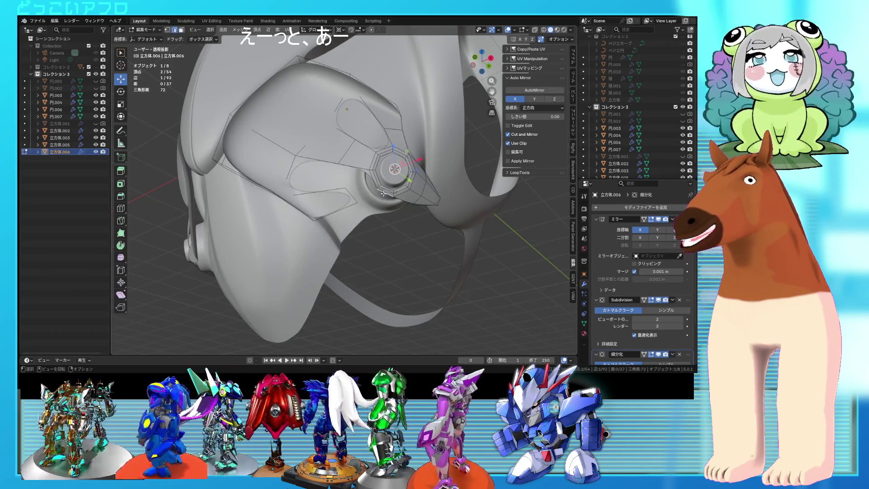
{"action": "key", "text": "f"}
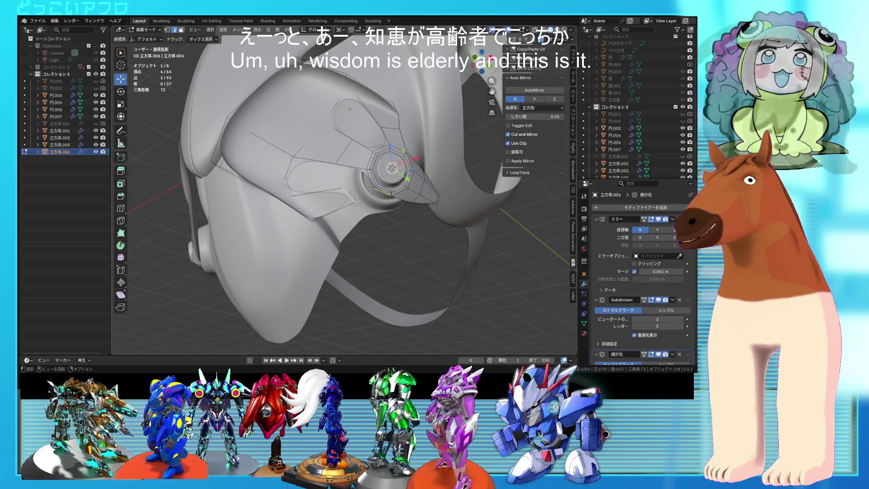
Change the pivot point option and move the selected vertex to a new position
{"action": "middle_click_drag", "start_coordinate": [354, 198], "coordinate": [353, 201]}
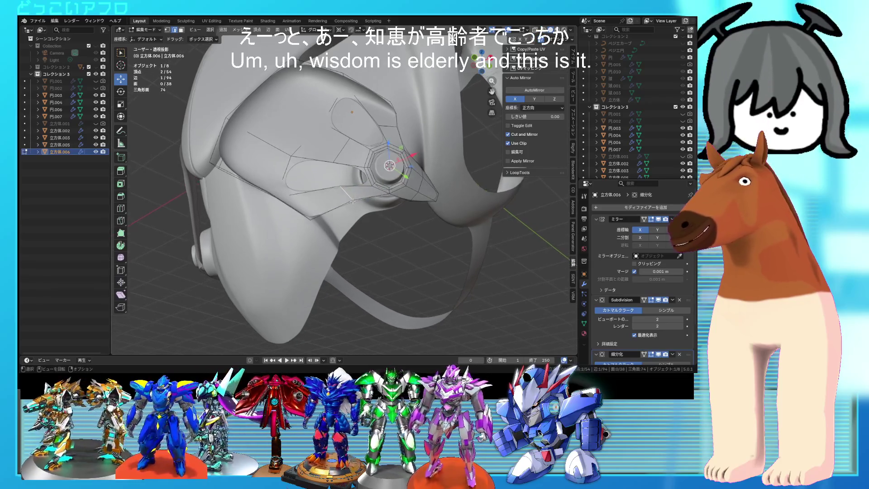
{"action": "left_click", "coordinate": [339, 30]}
{"action": "left_click", "coordinate": [350, 49]}
{"action": "key", "text": "g"}
{"action": "left_click", "coordinate": [360, 215]}
Fill new faces near the selection and centre the view on it
{"action": "middle_click_drag", "start_coordinate": [360, 216], "coordinate": [344, 135]}
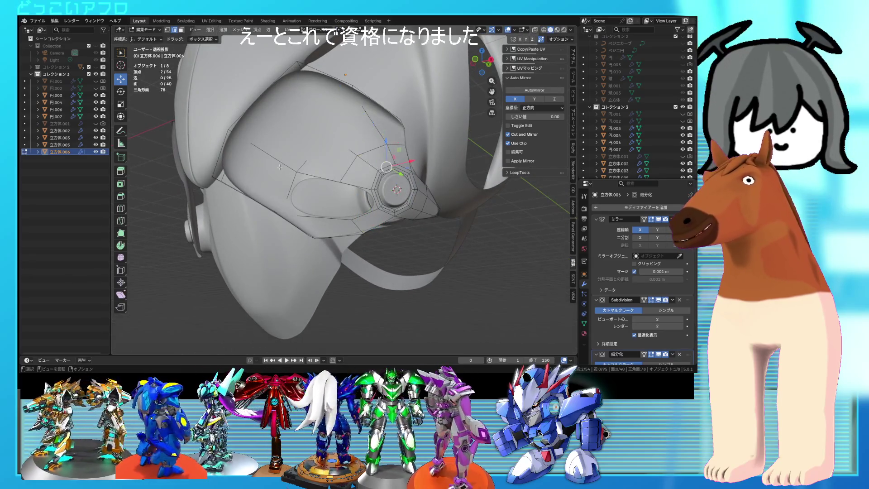
{"action": "key", "text": "f"}
{"action": "mouse_move", "coordinate": [357, 186]}
{"action": "middle_mouse_down"}
{"action": "mouse_move", "coordinate": [369, 182]}
{"action": "mouse_move", "coordinate": [375, 199]}
{"action": "mouse_move", "coordinate": [307, 168]}
{"action": "middle_mouse_up"}
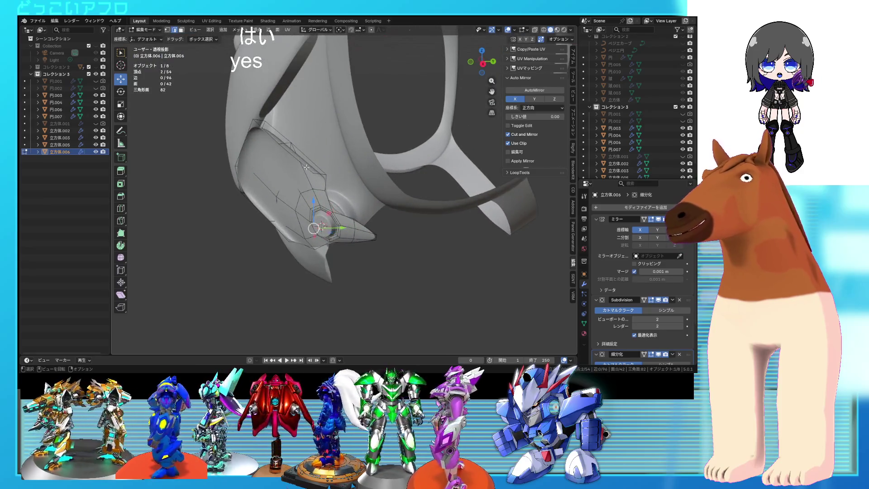
{"action": "key", "text": "KP_Decimal"}
Delete the eight selected vertices near the bolt, then exit Edit Mode to view the whole model
{"action": "key", "text": "x"}
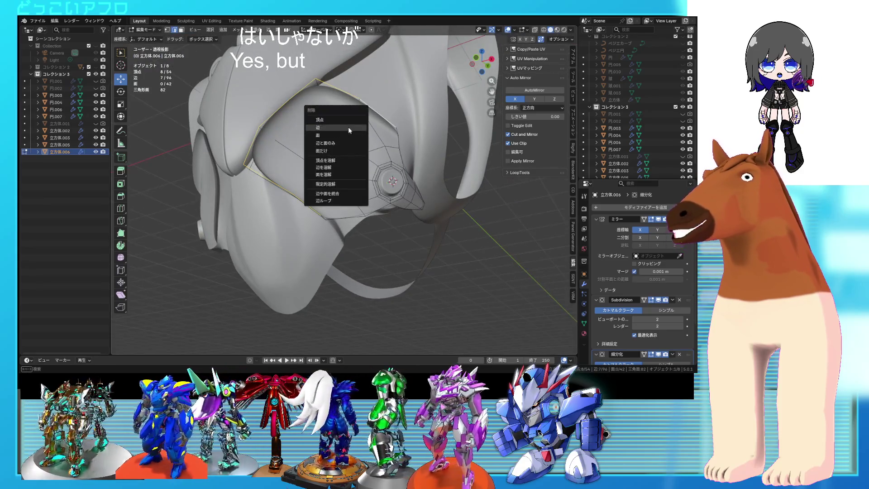
{"action": "left_click", "coordinate": [343, 116]}
{"action": "mouse_move", "coordinate": [343, 117]}
{"action": "middle_mouse_down"}
{"action": "mouse_move", "coordinate": [368, 173]}
{"action": "mouse_move", "coordinate": [359, 195]}
{"action": "mouse_move", "coordinate": [384, 187]}
{"action": "mouse_move", "coordinate": [371, 187]}
{"action": "mouse_move", "coordinate": [433, 200]}
{"action": "mouse_move", "coordinate": [346, 198]}
{"action": "mouse_move", "coordinate": [370, 207]}
{"action": "mouse_move", "coordinate": [362, 198]}
{"action": "middle_mouse_up"}
{"action": "key", "text": "Tab"}
{"action": "key", "text": "Tab"}
{"action": "scroll", "coordinate": [362, 200], "scroll_direction": "up", "scroll_amount": 3}
{"action": "scroll", "coordinate": [367, 205], "scroll_direction": "up", "scroll_amount": 2}
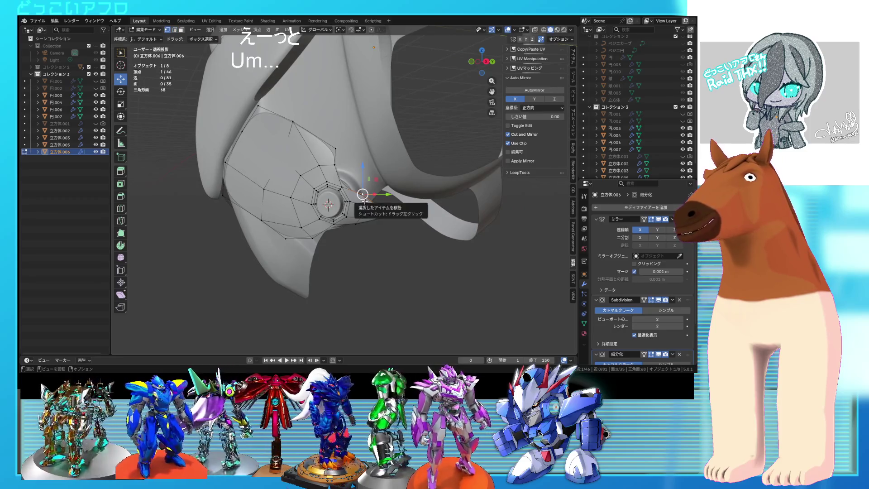
Extrude a new vertex from the open edge, reposition a vertex, and fill a four-vertex face
{"action": "key", "text": "e"}
{"action": "left_click", "coordinate": [358, 185]}
{"action": "left_click", "coordinate": [346, 185], "text": "shift"}
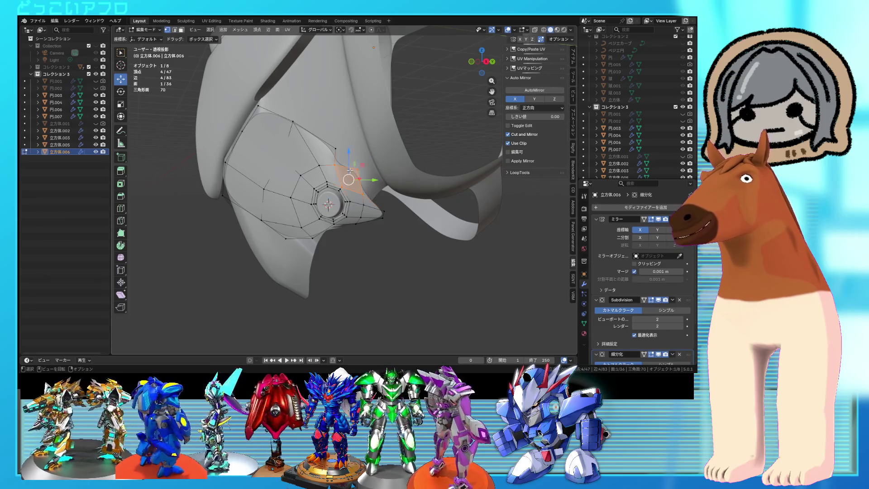
{"action": "mouse_move", "coordinate": [360, 170]}
{"action": "middle_mouse_down"}
{"action": "mouse_move", "coordinate": [271, 164]}
{"action": "mouse_move", "coordinate": [312, 170]}
{"action": "middle_mouse_up"}
{"action": "left_click", "coordinate": [272, 164]}
{"action": "key", "text": "g"}
{"action": "left_click", "coordinate": [287, 169]}
{"action": "key", "text": "Escape"}
{"action": "left_click", "coordinate": [281, 163]}
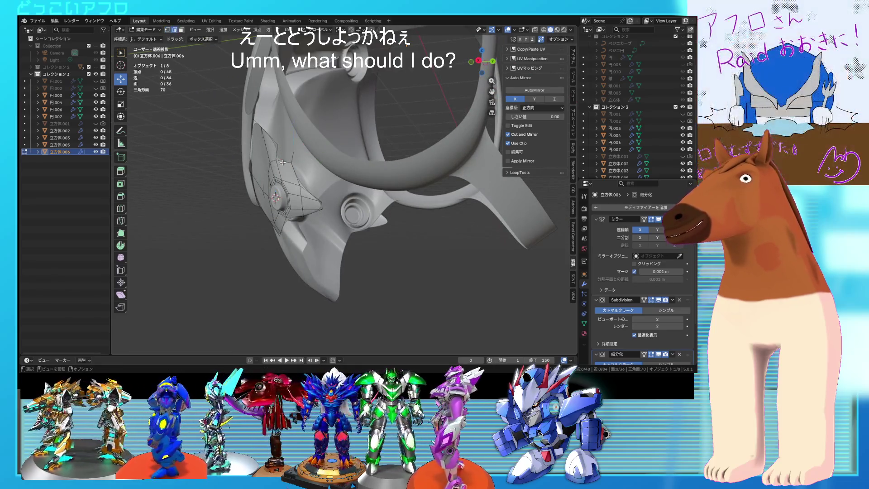
{"action": "key", "text": "f"}
{"action": "scroll", "coordinate": [290, 156], "scroll_direction": "up", "scroll_amount": 5}
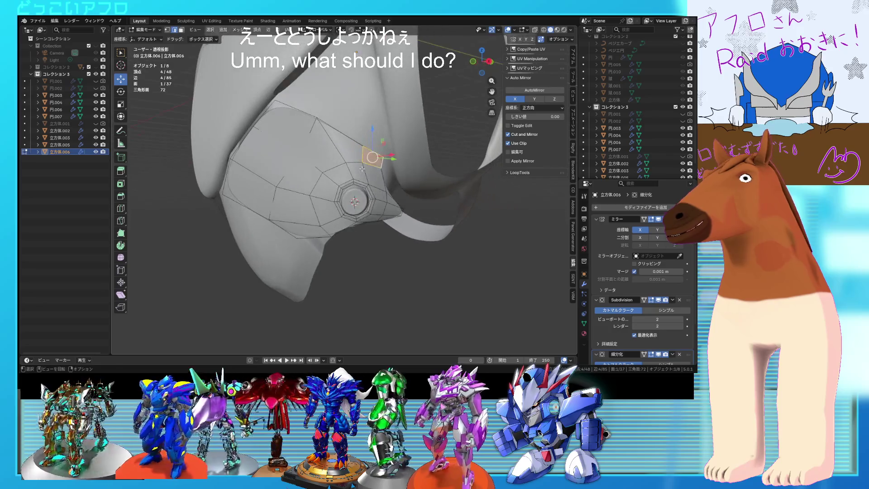
Extrude the selected edge to extend the plate, then view the whole model in Object Mode
{"action": "middle_click_drag", "start_coordinate": [345, 174], "coordinate": [353, 170]}
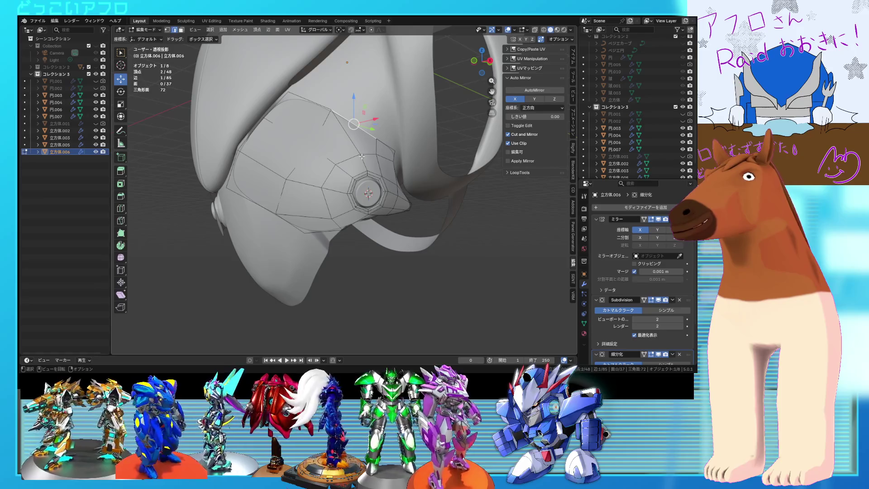
{"action": "mouse_move", "coordinate": [329, 221]}
{"action": "middle_mouse_down"}
{"action": "mouse_move", "coordinate": [347, 199]}
{"action": "mouse_move", "coordinate": [333, 215]}
{"action": "mouse_move", "coordinate": [343, 230]}
{"action": "middle_mouse_up"}
{"action": "key", "text": "e"}
{"action": "left_click", "coordinate": [347, 226]}
{"action": "mouse_move", "coordinate": [329, 199]}
{"action": "middle_mouse_down"}
{"action": "mouse_move", "coordinate": [325, 192]}
{"action": "mouse_move", "coordinate": [348, 215]}
{"action": "mouse_move", "coordinate": [431, 240]}
{"action": "mouse_move", "coordinate": [353, 227]}
{"action": "middle_mouse_up"}
{"action": "key", "text": "Tab"}
{"action": "key", "text": "Tab"}
{"action": "scroll", "coordinate": [333, 220], "scroll_direction": "up", "scroll_amount": 3}
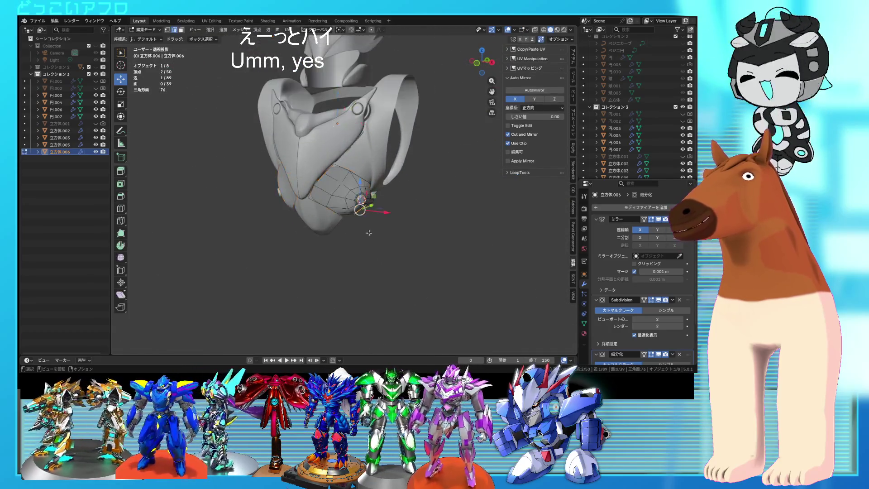
{"action": "scroll", "coordinate": [333, 220], "scroll_direction": "up", "scroll_amount": 3}
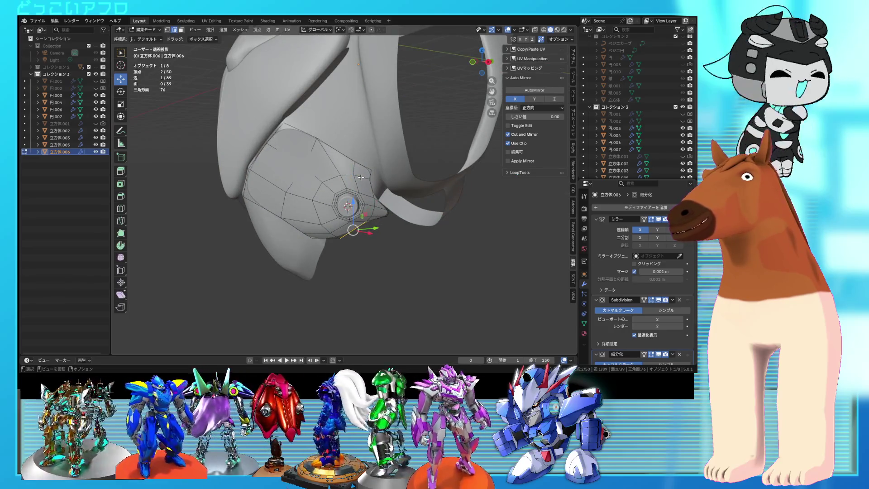
Save, then slide the upper-edge vertex of the plate along its edge
{"action": "left_click", "coordinate": [283, 122]}
{"action": "key", "text": "ctrl+s"}
{"action": "left_click_drag", "start_coordinate": [284, 123], "coordinate": [318, 143]}
{"action": "key", "text": "shift+v"}
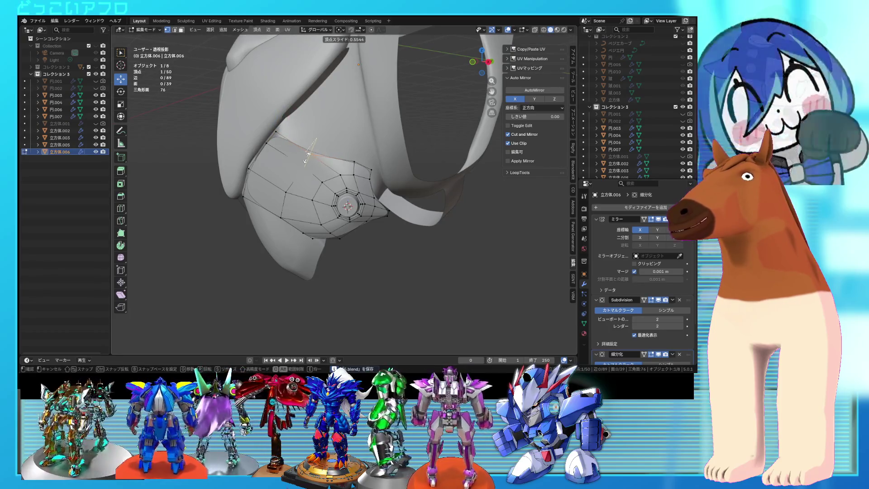
{"action": "left_click", "coordinate": [369, 186]}
{"action": "left_click", "coordinate": [340, 174]}
{"action": "scroll", "coordinate": [340, 173], "scroll_direction": "up", "scroll_amount": 1}
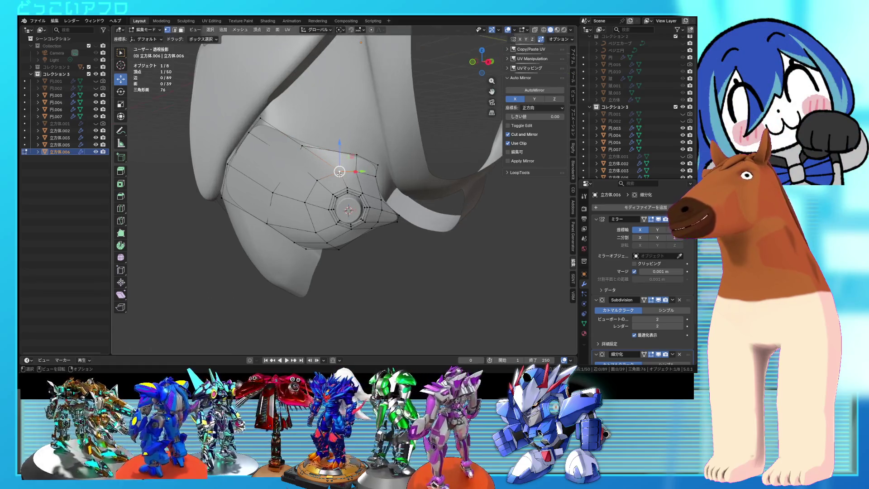
{"action": "middle_click_drag", "start_coordinate": [346, 174], "coordinate": [354, 171]}
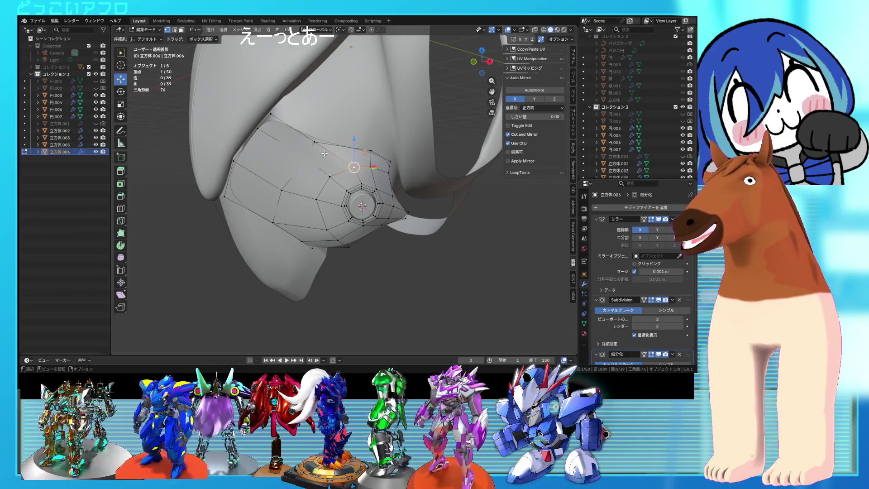
{"action": "middle_click_drag", "start_coordinate": [321, 166], "coordinate": [372, 157]}
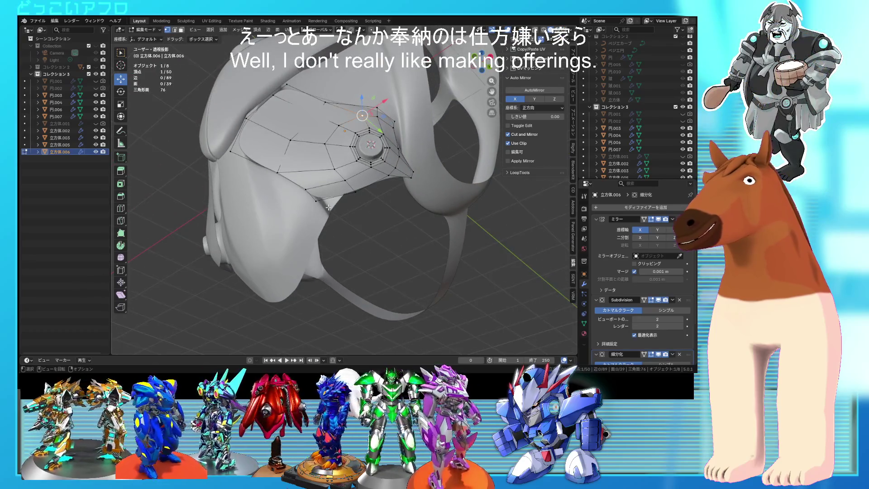
Move another vertex and cut a new edge loop into the plate around the bolt
{"action": "key", "text": "g"}
{"action": "left_click", "coordinate": [339, 223]}
{"action": "middle_click_drag", "start_coordinate": [339, 223], "coordinate": [333, 202]}
{"action": "key", "text": "ctrl+r"}
{"action": "left_click", "coordinate": [334, 204]}
{"action": "left_click", "coordinate": [337, 204]}
Check the result in Object Mode, then return to Edit Mode and frame the selected mesh
{"action": "key", "text": "Tab"}
{"action": "mouse_move", "coordinate": [341, 207]}
{"action": "middle_mouse_down"}
{"action": "mouse_move", "coordinate": [368, 222]}
{"action": "mouse_move", "coordinate": [306, 210]}
{"action": "middle_mouse_up"}
{"action": "key", "text": "Tab"}
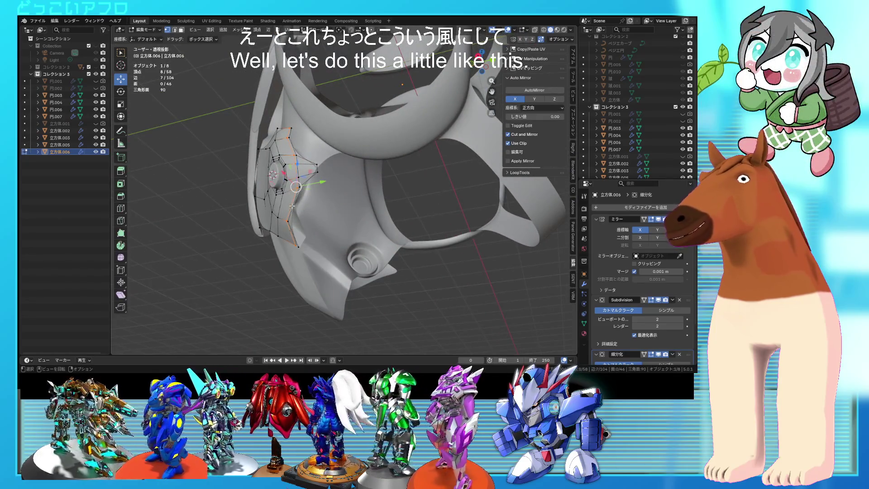
{"action": "key", "text": "KP_Decimal"}
{"action": "middle_click_drag", "start_coordinate": [292, 206], "coordinate": [355, 216]}
{"action": "key", "text": "g"}
{"action": "right_click", "coordinate": [357, 216]}
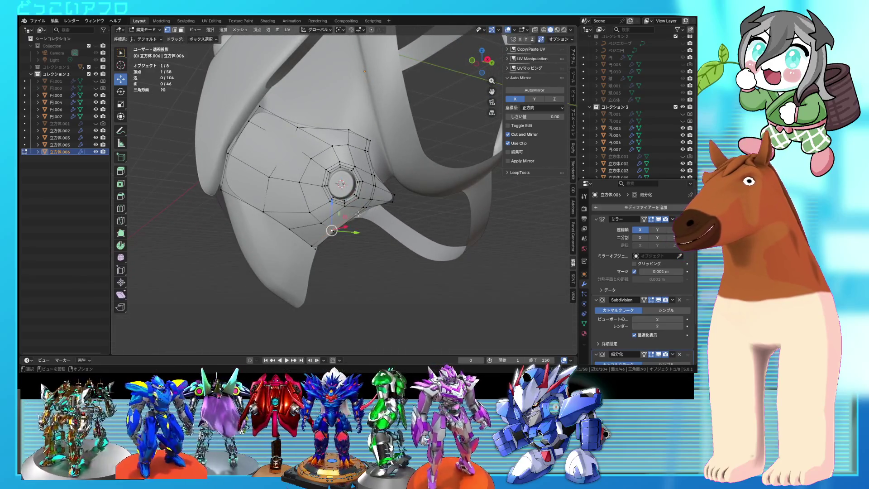
{"action": "key", "text": "a"}
{"action": "left_click", "coordinate": [342, 30]}
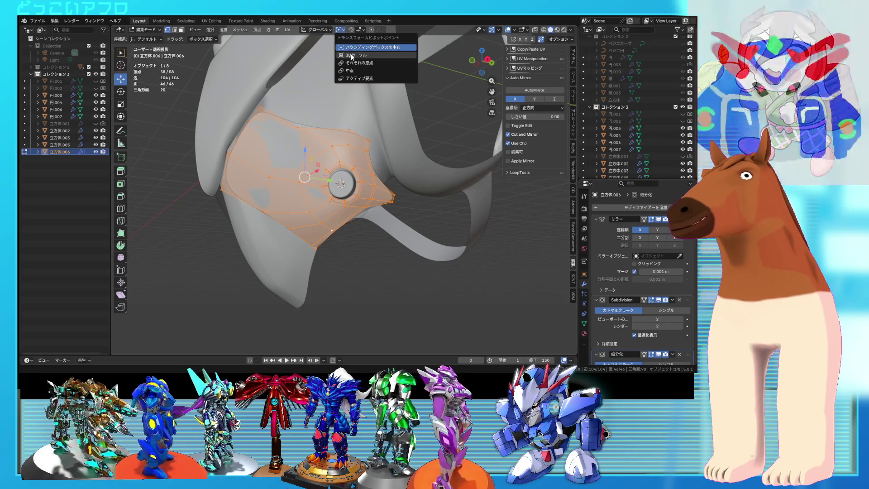
{"action": "left_click", "coordinate": [357, 56]}
{"action": "key", "text": "r"}
{"action": "key", "text": "r"}
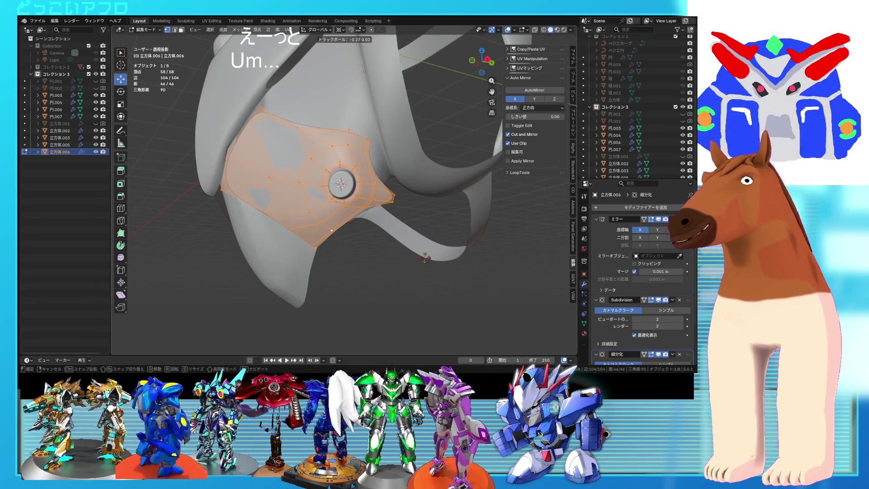
{"action": "right_click", "coordinate": [425, 254]}
{"action": "key", "text": "Tab"}
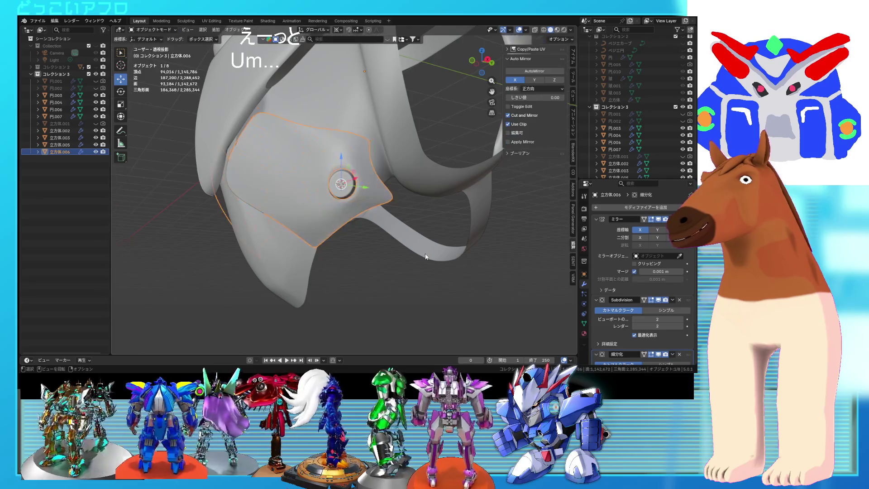
{"action": "mouse_move", "coordinate": [425, 256]}
{"action": "middle_mouse_down"}
{"action": "mouse_move", "coordinate": [452, 258]}
{"action": "mouse_move", "coordinate": [398, 260]}
{"action": "mouse_move", "coordinate": [427, 269]}
{"action": "mouse_move", "coordinate": [364, 243]}
{"action": "mouse_move", "coordinate": [471, 265]}
{"action": "mouse_move", "coordinate": [398, 260]}
{"action": "middle_mouse_up"}
{"action": "left_click", "coordinate": [398, 260]}
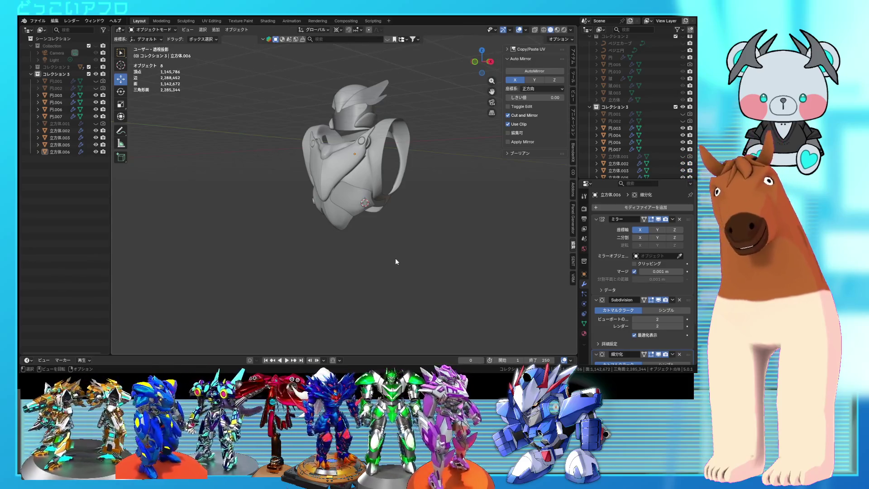
{"action": "scroll", "coordinate": [395, 258], "scroll_direction": "up", "scroll_amount": 4}
{"action": "mouse_move", "coordinate": [410, 242]}
{"action": "middle_mouse_down"}
{"action": "mouse_move", "coordinate": [423, 225]}
{"action": "mouse_move", "coordinate": [499, 232]}
{"action": "mouse_move", "coordinate": [374, 204]}
{"action": "mouse_move", "coordinate": [380, 217]}
{"action": "mouse_move", "coordinate": [367, 249]}
{"action": "mouse_move", "coordinate": [352, 251]}
{"action": "mouse_move", "coordinate": [365, 243]}
{"action": "middle_mouse_up"}
{"action": "key", "text": "Tab"}
In edge select mode, save and slide the edge loop around the bolt ring
{"action": "key", "text": "2"}
{"action": "left_click", "coordinate": [358, 248]}
{"action": "key", "text": "ctrl+s"}
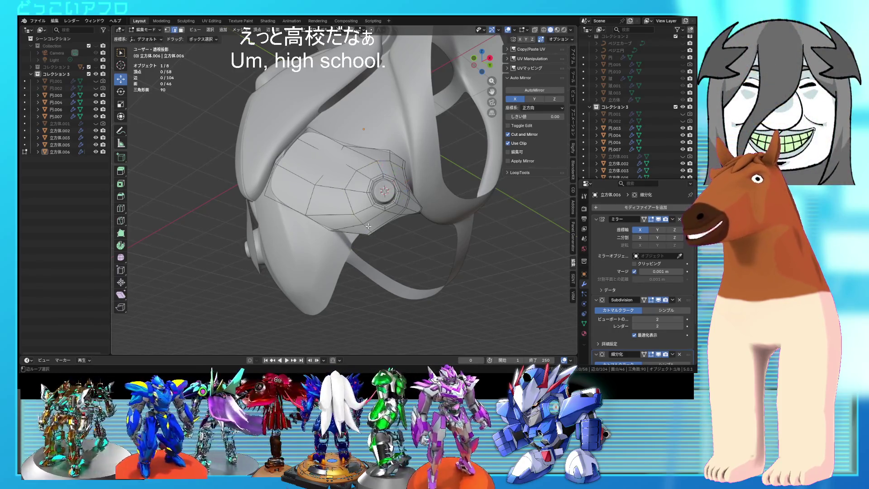
{"action": "left_click", "coordinate": [368, 226], "text": "alt"}
{"action": "scroll", "coordinate": [420, 258], "scroll_direction": "up", "scroll_amount": 4}
{"action": "key", "text": "g"}
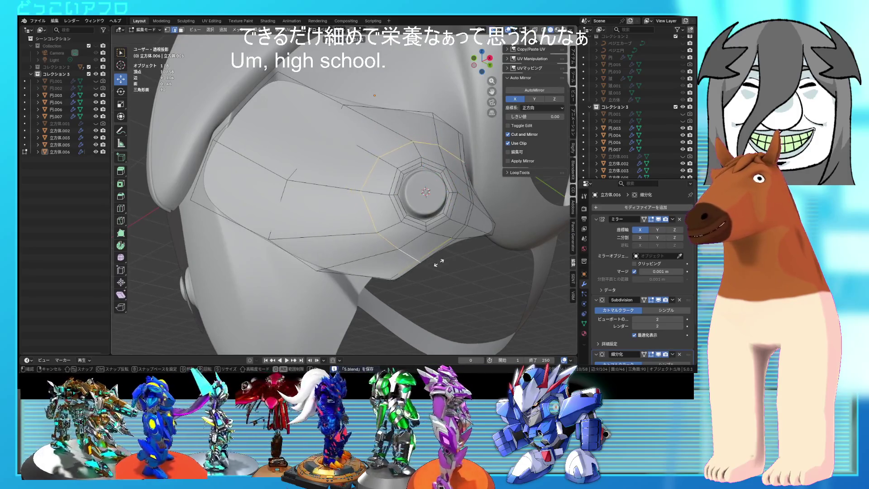
{"action": "left_click", "coordinate": [450, 264]}
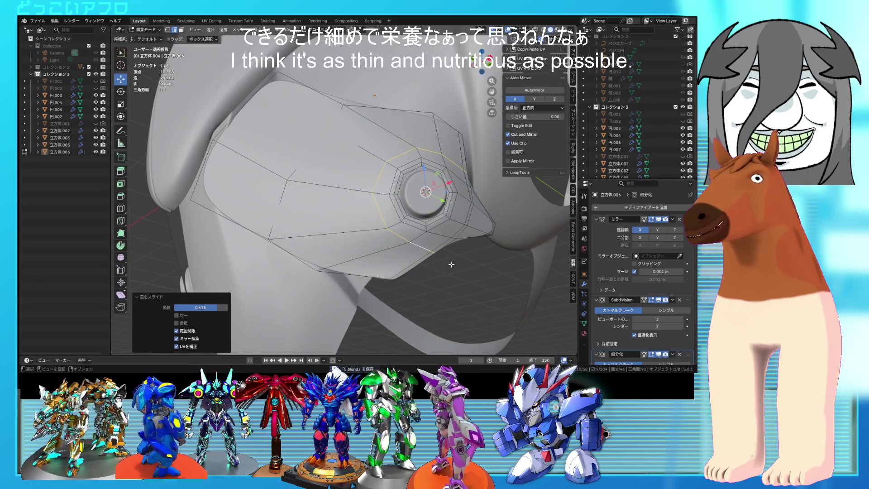
Slide a single vertex along its edge, then dissolve the selected edges
{"action": "left_click", "coordinate": [392, 280]}
{"action": "left_click", "coordinate": [392, 280]}
{"action": "key", "text": "shift+v"}
{"action": "left_click", "coordinate": [415, 280]}
{"action": "key", "text": "alt+a"}
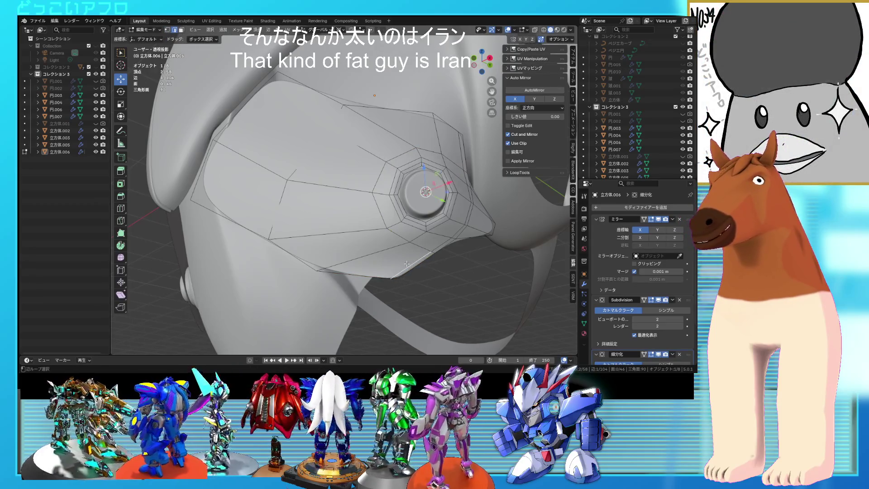
{"action": "key", "text": "x"}
{"action": "left_click", "coordinate": [392, 311]}
Edge-slide a new hip plate edge to 0.341, save, and return to Object Mode
{"action": "left_click", "coordinate": [362, 257]}
{"action": "key", "text": "ctrl+s"}
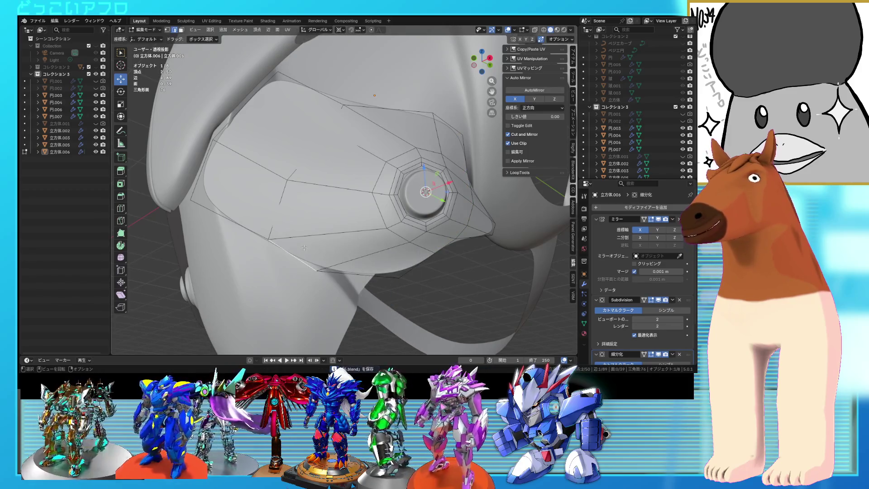
{"action": "key", "text": "g"}
{"action": "key", "text": "g"}
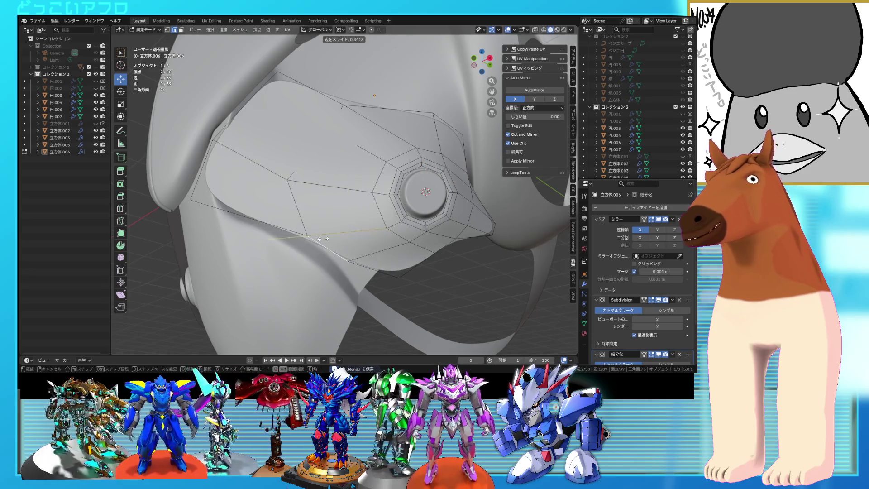
{"action": "left_click", "coordinate": [323, 239]}
{"action": "mouse_move", "coordinate": [322, 239]}
{"action": "middle_mouse_down"}
{"action": "mouse_move", "coordinate": [403, 268]}
{"action": "mouse_move", "coordinate": [362, 258]}
{"action": "mouse_move", "coordinate": [360, 269]}
{"action": "mouse_move", "coordinate": [378, 279]}
{"action": "mouse_move", "coordinate": [358, 264]}
{"action": "mouse_move", "coordinate": [378, 259]}
{"action": "middle_mouse_up"}
{"action": "scroll", "coordinate": [403, 268], "scroll_direction": "down", "scroll_amount": 5}
{"action": "key", "text": "Tab"}
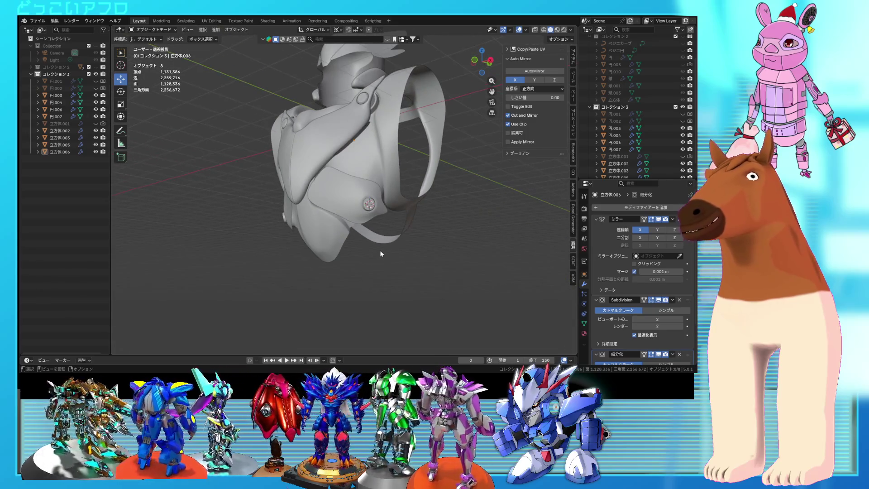
Save, enter Edit Mode, and try rotating the hip plate faces to -177° before undoing it
{"action": "key", "text": "ctrl+s"}
{"action": "key", "text": "Tab"}
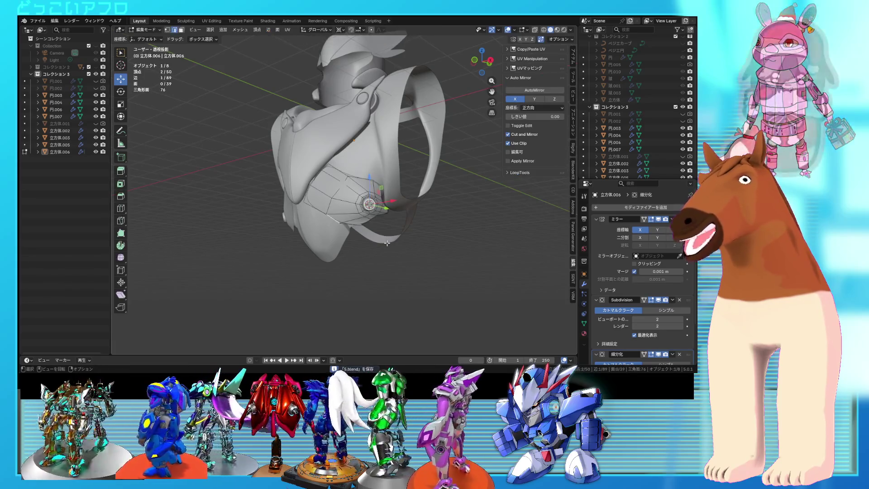
{"action": "mouse_move", "coordinate": [386, 243]}
{"action": "middle_mouse_down"}
{"action": "mouse_move", "coordinate": [354, 223]}
{"action": "mouse_move", "coordinate": [341, 231]}
{"action": "middle_mouse_up"}
{"action": "key", "text": "y"}
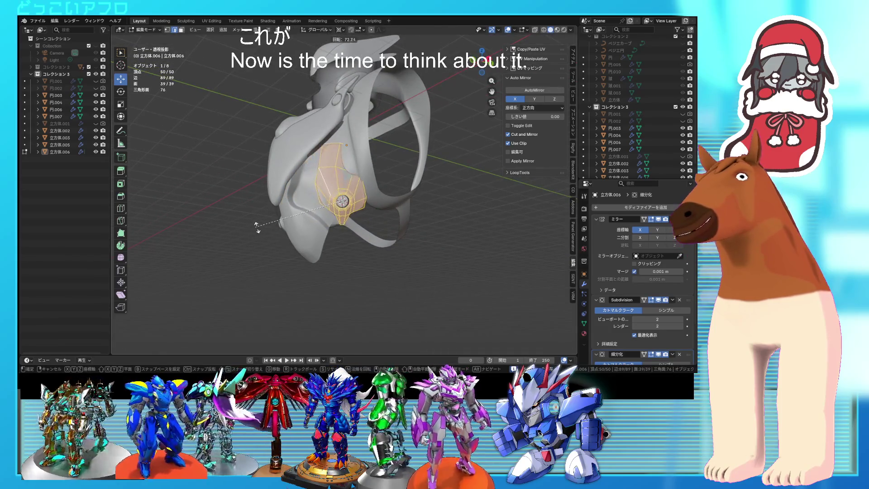
{"action": "left_click", "coordinate": [260, 119]}
{"action": "mouse_move", "coordinate": [260, 119]}
{"action": "middle_mouse_down"}
{"action": "mouse_move", "coordinate": [323, 176]}
{"action": "mouse_move", "coordinate": [391, 178]}
{"action": "mouse_move", "coordinate": [336, 196]}
{"action": "middle_mouse_up"}
{"action": "middle_click_drag", "start_coordinate": [371, 235], "coordinate": [382, 213]}
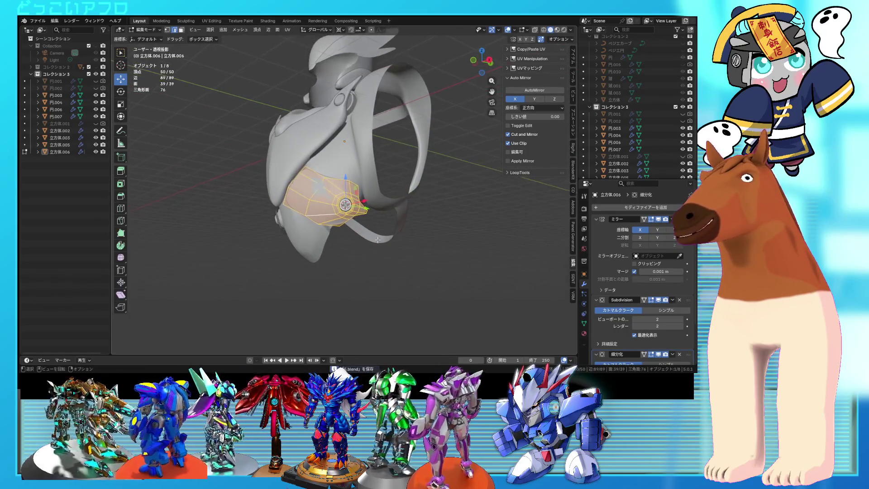
{"action": "key", "text": "r"}
{"action": "left_click", "coordinate": [301, 150]}
{"action": "mouse_move", "coordinate": [301, 150]}
{"action": "middle_mouse_down"}
{"action": "mouse_move", "coordinate": [433, 194]}
{"action": "mouse_move", "coordinate": [332, 189]}
{"action": "mouse_move", "coordinate": [349, 185]}
{"action": "mouse_move", "coordinate": [333, 201]}
{"action": "middle_mouse_up"}
{"action": "key", "text": "ctrl+z"}
Slide a single edge across the hip plate
{"action": "left_click", "coordinate": [335, 202]}
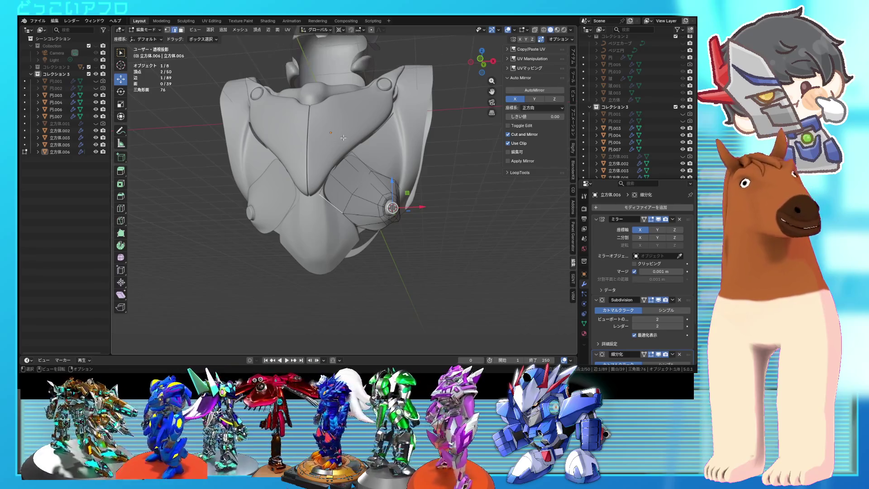
{"action": "middle_click_drag", "start_coordinate": [371, 184], "coordinate": [367, 217]}
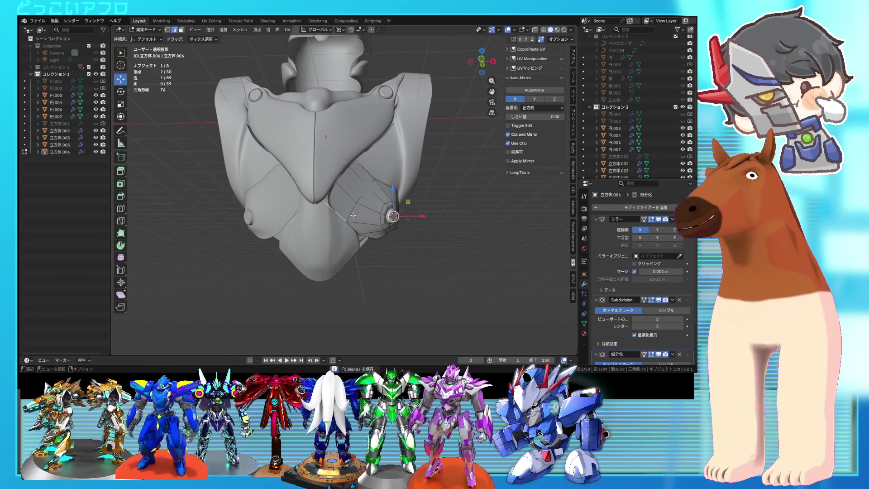
{"action": "scroll", "coordinate": [344, 213], "scroll_direction": "up", "scroll_amount": 1}
{"action": "middle_click_drag", "start_coordinate": [344, 214], "coordinate": [310, 219]}
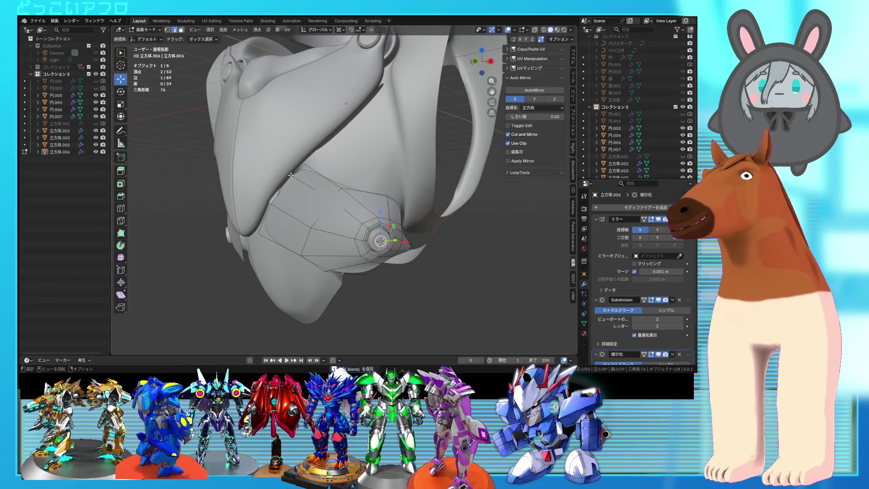
{"action": "left_click_drag", "start_coordinate": [303, 186], "coordinate": [276, 214]}
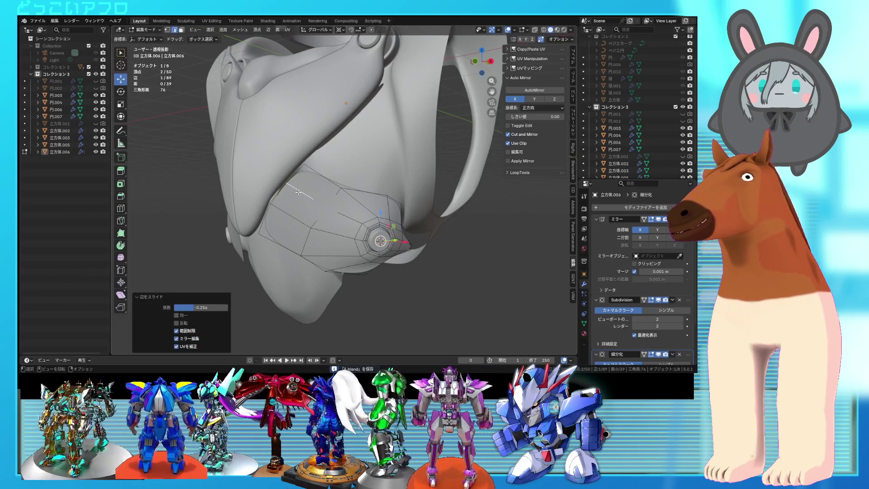
{"action": "left_click", "coordinate": [296, 208]}
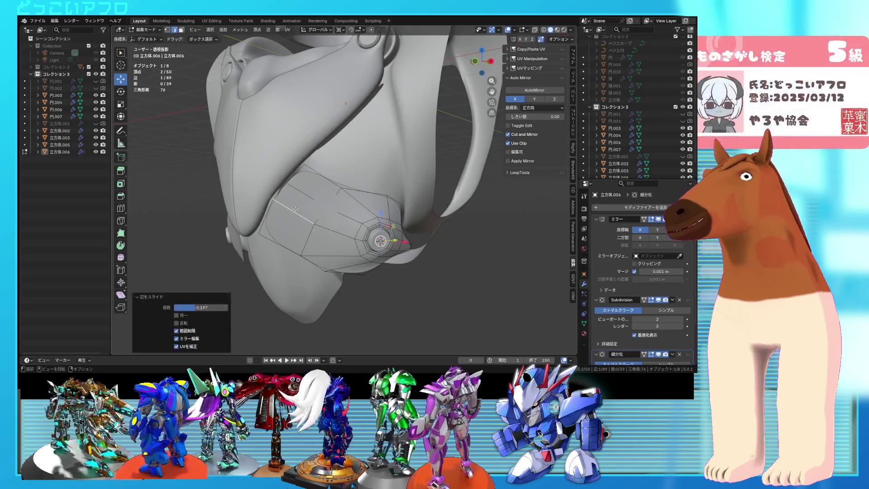
Slide the next edge's vertex into place and save the file
{"action": "left_click", "coordinate": [255, 236]}
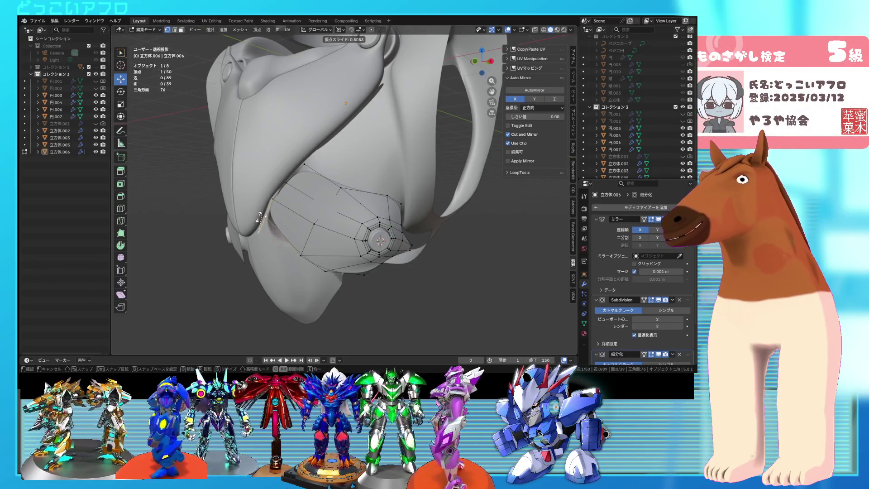
{"action": "middle_click_drag", "start_coordinate": [254, 225], "coordinate": [310, 197]}
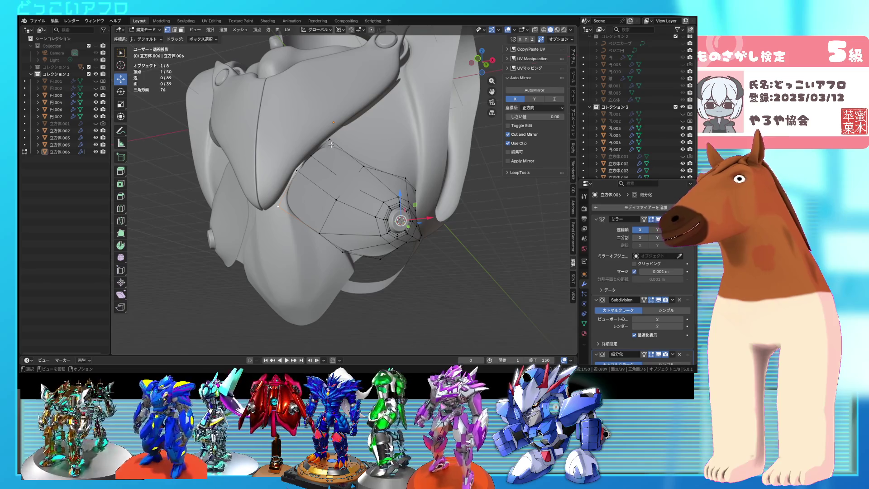
{"action": "left_click", "coordinate": [316, 135]}
{"action": "mouse_move", "coordinate": [316, 135]}
{"action": "middle_mouse_down"}
{"action": "mouse_move", "coordinate": [329, 188]}
{"action": "mouse_move", "coordinate": [442, 187]}
{"action": "mouse_move", "coordinate": [290, 201]}
{"action": "mouse_move", "coordinate": [288, 231]}
{"action": "middle_mouse_up"}
{"action": "key", "text": "ctrl+s"}
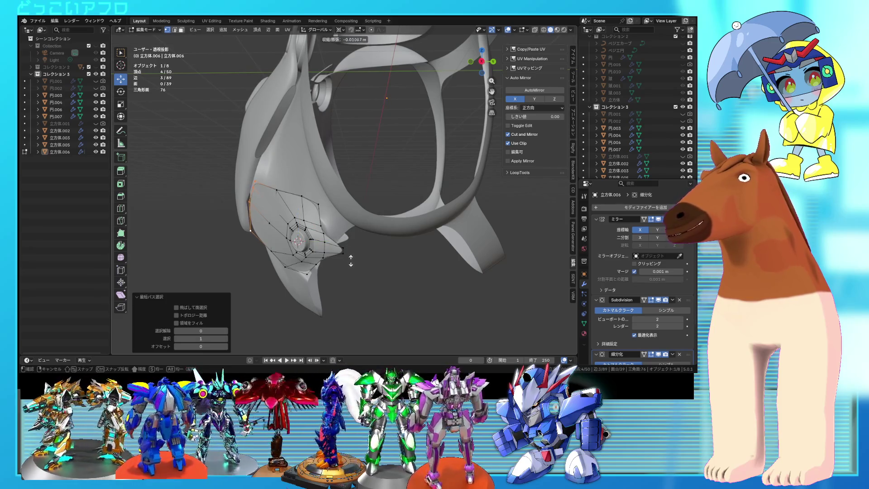
Leave Edit Mode and orbit and zoom in on the torso
{"action": "key", "text": "Tab"}
{"action": "mouse_move", "coordinate": [355, 268]}
{"action": "middle_mouse_down"}
{"action": "mouse_move", "coordinate": [396, 257]}
{"action": "mouse_move", "coordinate": [361, 235]}
{"action": "mouse_move", "coordinate": [279, 208]}
{"action": "middle_mouse_up"}
{"action": "scroll", "coordinate": [430, 254], "scroll_direction": "down", "scroll_amount": 5}
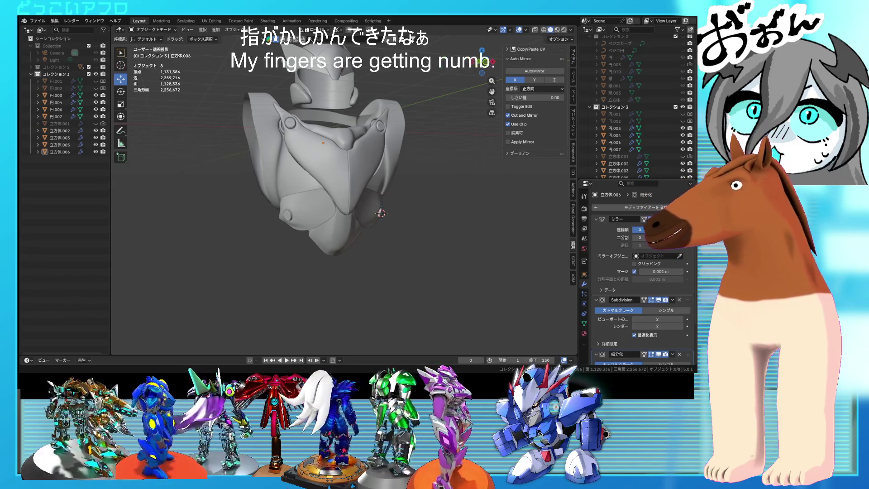
{"action": "scroll", "coordinate": [341, 178], "scroll_direction": "up", "scroll_amount": 3}
{"action": "mouse_move", "coordinate": [337, 181]}
{"action": "middle_mouse_down"}
{"action": "mouse_move", "coordinate": [344, 171]}
{"action": "mouse_move", "coordinate": [330, 148]}
{"action": "mouse_move", "coordinate": [317, 168]}
{"action": "mouse_move", "coordinate": [315, 213]}
{"action": "middle_mouse_up"}
Nudge the hip plate vertices in see-through wireframe view, then check them in Object Mode
{"action": "key", "text": "Tab"}
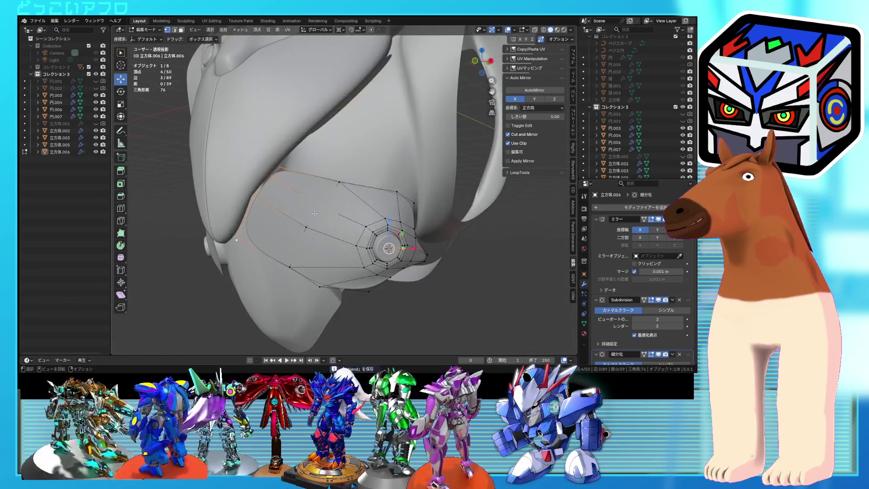
{"action": "left_click", "coordinate": [288, 196]}
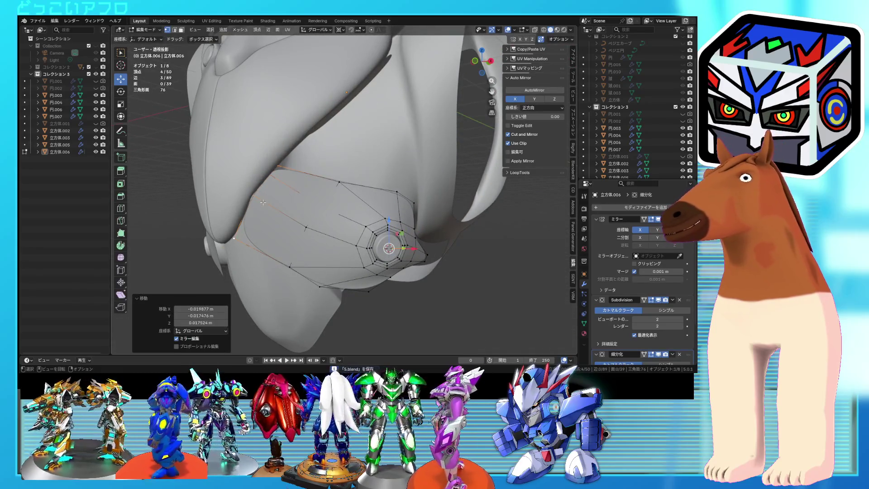
{"action": "left_click", "coordinate": [263, 202]}
{"action": "key", "text": "shift+z"}
{"action": "key", "text": "shift+z"}
{"action": "key", "text": "g"}
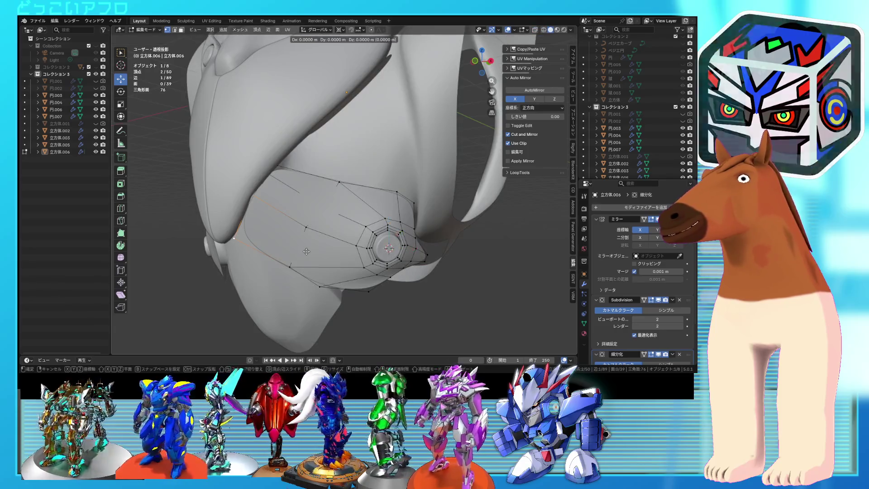
{"action": "left_click", "coordinate": [300, 248]}
{"action": "key", "text": "Tab"}
{"action": "mouse_move", "coordinate": [301, 247]}
{"action": "middle_mouse_down"}
{"action": "mouse_move", "coordinate": [356, 232]}
{"action": "mouse_move", "coordinate": [341, 216]}
{"action": "mouse_move", "coordinate": [401, 182]}
{"action": "mouse_move", "coordinate": [344, 192]}
{"action": "mouse_move", "coordinate": [331, 181]}
{"action": "middle_mouse_up"}
Add a new edge loop to the hip plate and select a shortest path of edges across it
{"action": "key", "text": "Tab"}
{"action": "left_click", "coordinate": [338, 183]}
{"action": "scroll", "coordinate": [338, 182], "scroll_direction": "up", "scroll_amount": 2}
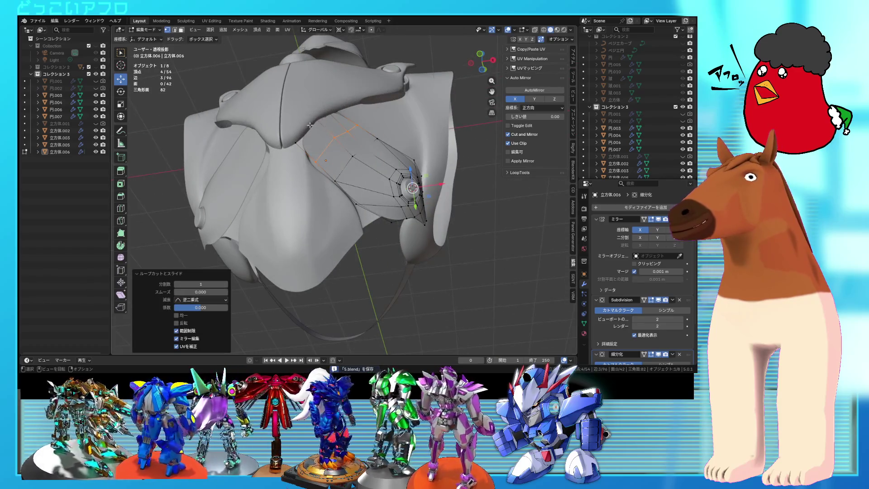
{"action": "left_click", "coordinate": [309, 125], "text": "ctrl"}
{"action": "mouse_move", "coordinate": [309, 125]}
{"action": "middle_mouse_down"}
{"action": "mouse_move", "coordinate": [410, 141]}
{"action": "mouse_move", "coordinate": [362, 167]}
{"action": "mouse_move", "coordinate": [375, 136]}
{"action": "mouse_move", "coordinate": [361, 177]}
{"action": "mouse_move", "coordinate": [334, 186]}
{"action": "mouse_move", "coordinate": [341, 68]}
{"action": "middle_mouse_up"}
Move a plate vertex to tighten the shape, select the inner-corner edge, and save
{"action": "left_click", "coordinate": [403, 145]}
{"action": "key", "text": "g"}
{"action": "left_click", "coordinate": [372, 137]}
{"action": "key", "text": "2"}
{"action": "left_click", "coordinate": [334, 186]}
{"action": "key", "text": "ctrl+s"}
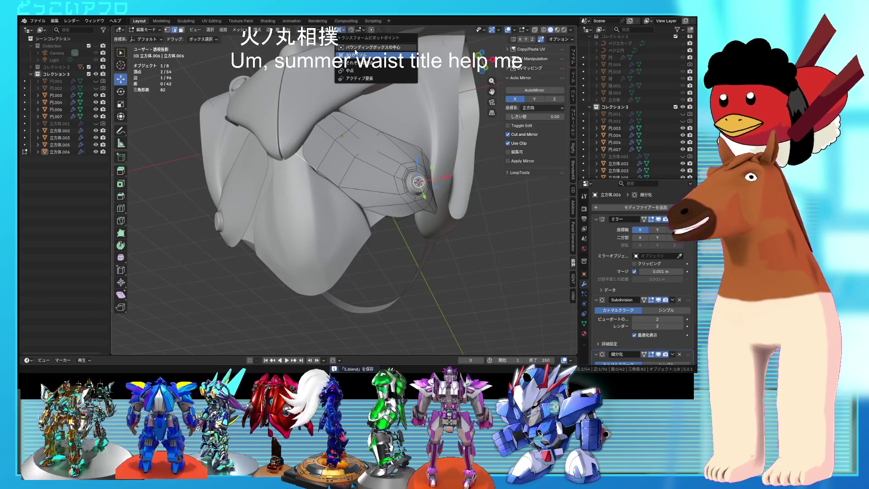
In front view, extrude the selected edge downward and rotate the extrusion into place
{"action": "key", "text": "KP_1"}
{"action": "key", "text": "e"}
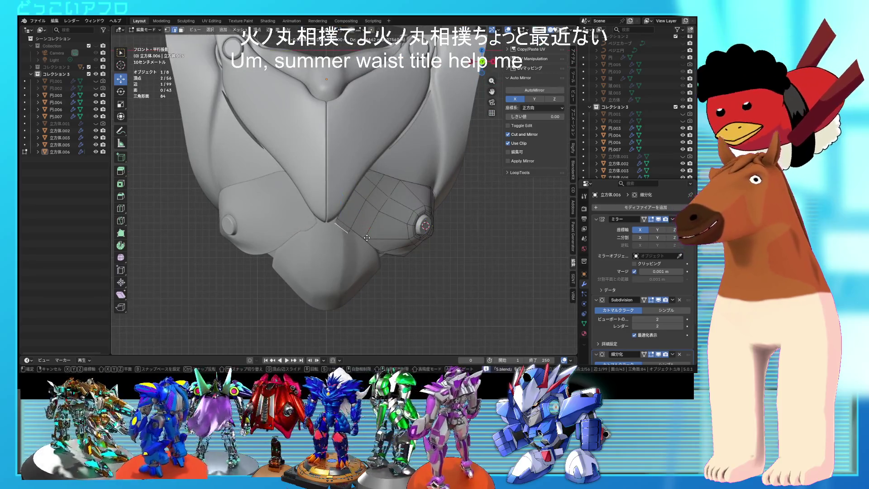
{"action": "left_click", "coordinate": [362, 248]}
{"action": "key", "text": "r"}
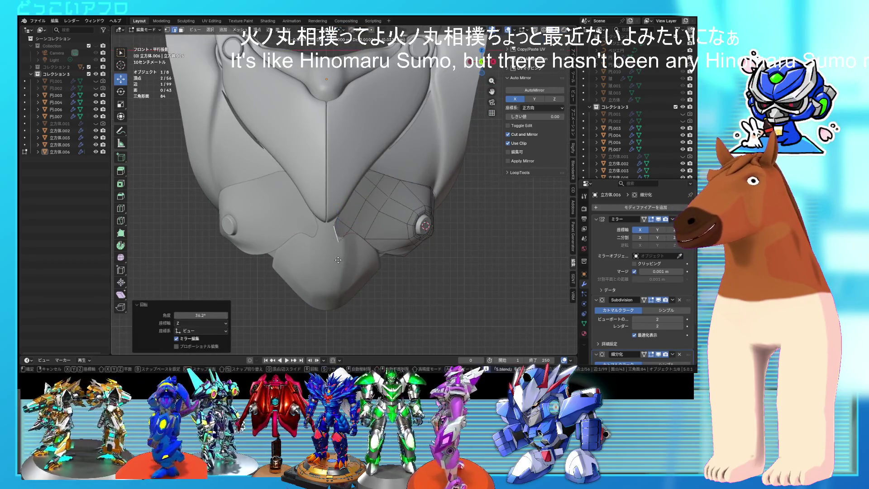
{"action": "mouse_move", "coordinate": [353, 256]}
{"action": "middle_mouse_down", "text": "alt"}
{"action": "mouse_move", "coordinate": [317, 253]}
{"action": "mouse_move", "coordinate": [355, 232]}
{"action": "middle_mouse_up", "text": "alt"}
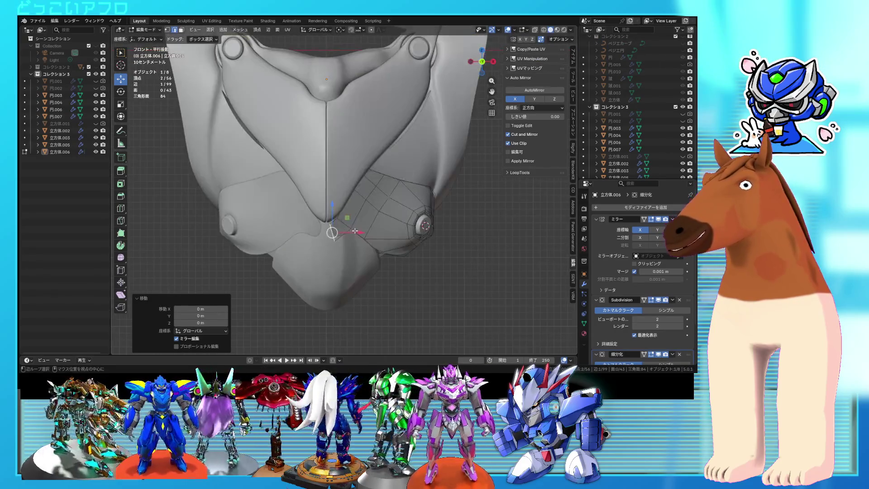
{"action": "left_click", "coordinate": [340, 236]}
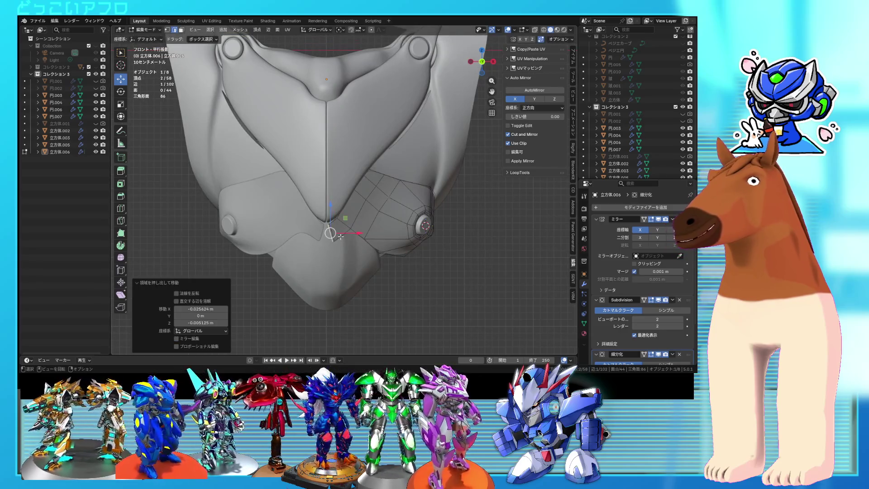
Flatten the new vertices to zero width on X and shift the vertex slightly left
{"action": "scroll", "coordinate": [341, 236], "scroll_direction": "up", "scroll_amount": 3}
{"action": "key", "text": "s"}
{"action": "key", "text": "x"}
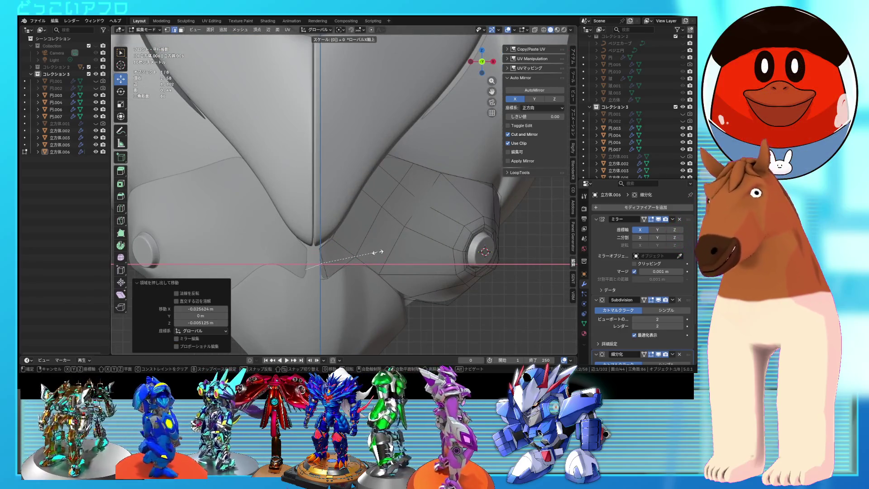
{"action": "key", "text": "Return"}
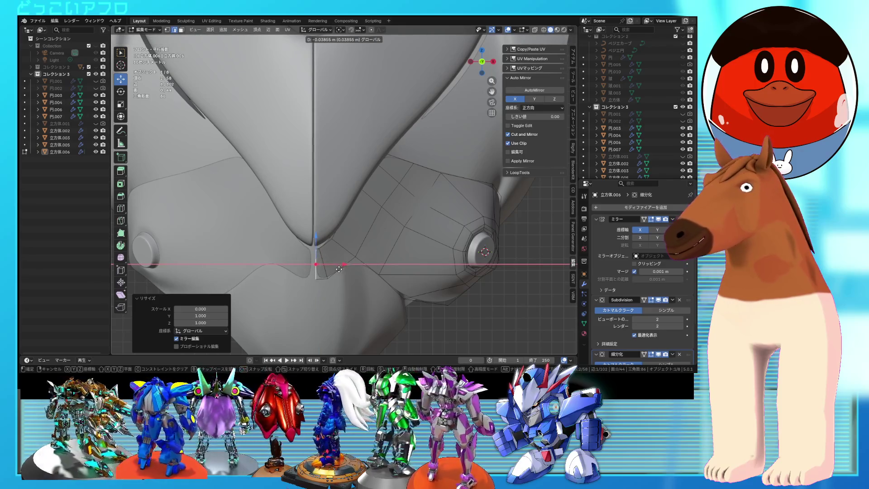
{"action": "scroll", "coordinate": [338, 270], "scroll_direction": "up", "scroll_amount": 5}
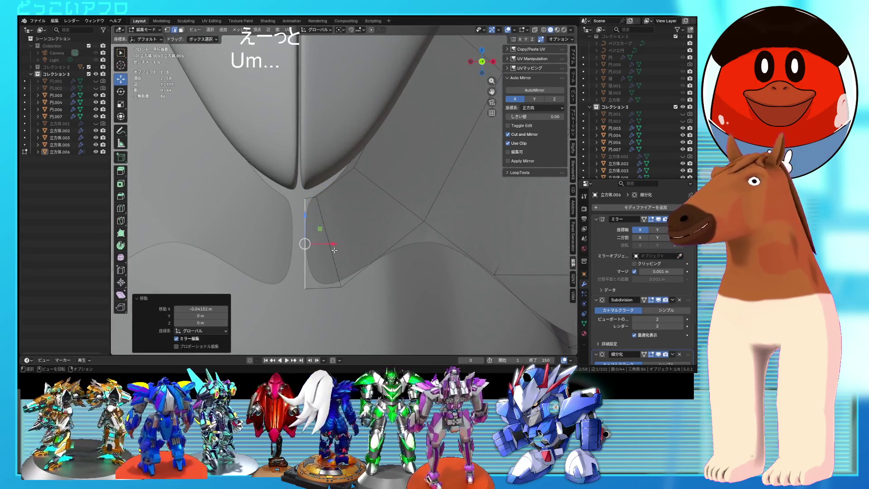
{"action": "left_click_drag", "start_coordinate": [334, 251], "coordinate": [331, 246]}
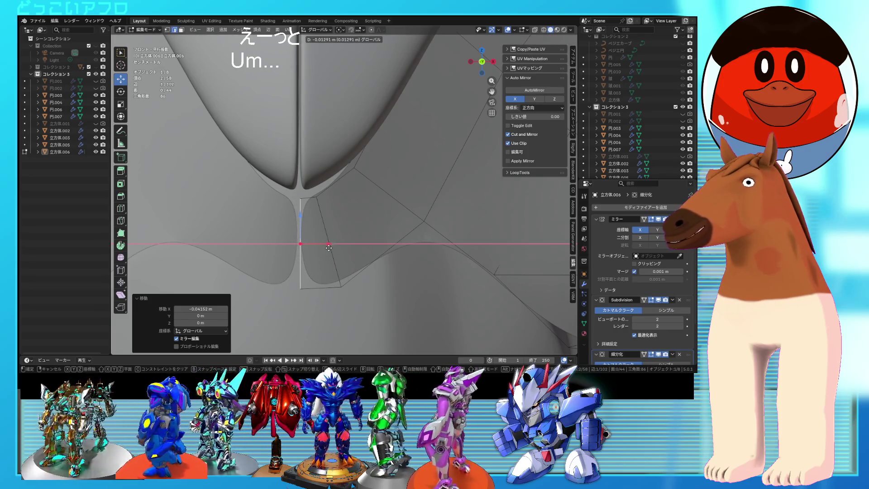
{"action": "left_click_drag", "start_coordinate": [327, 248], "coordinate": [327, 248]}
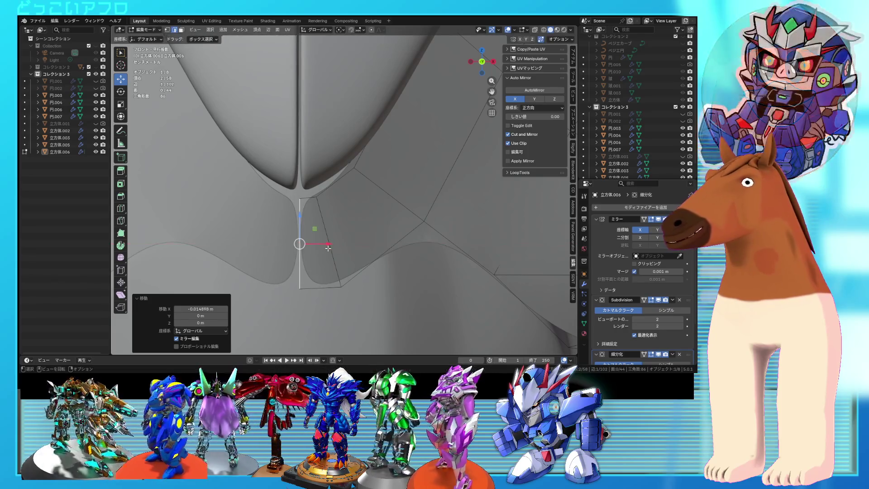
Add an edge loop across the new chest piece without sliding it
{"action": "scroll", "coordinate": [330, 238], "scroll_direction": "down", "scroll_amount": 3}
{"action": "left_click", "coordinate": [330, 238]}
{"action": "right_click", "coordinate": [330, 239]}
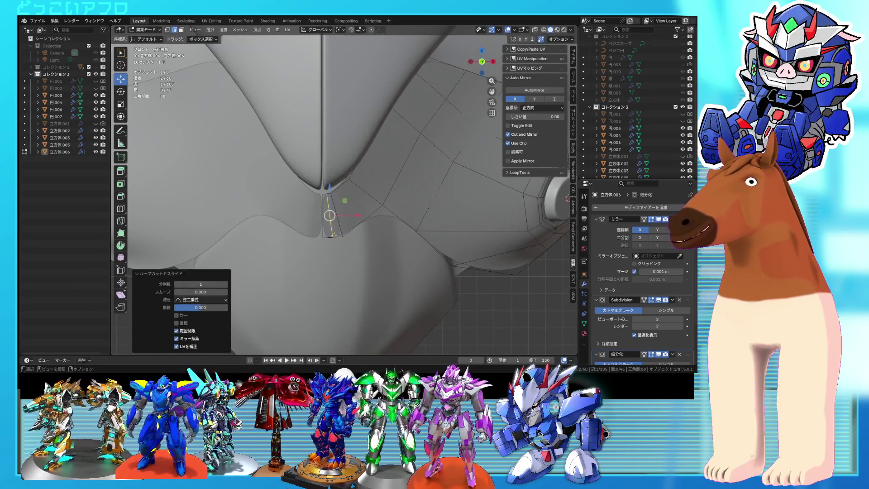
{"action": "left_click", "coordinate": [381, 214]}
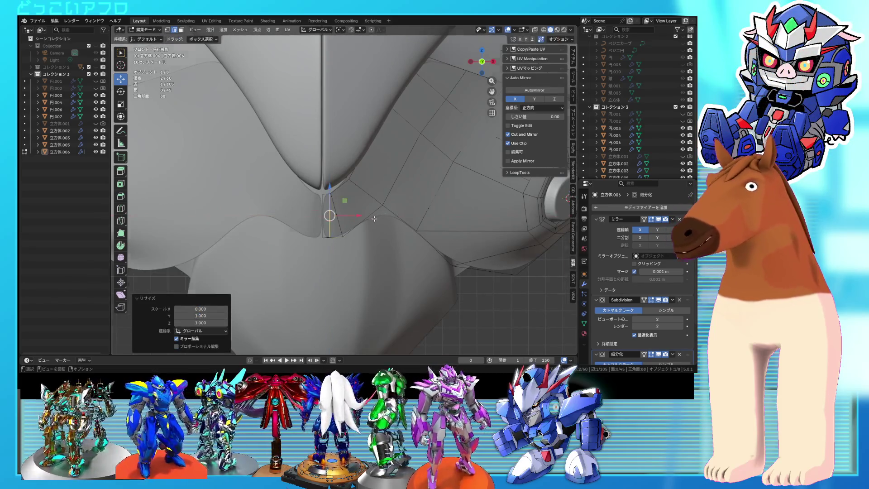
Nudge the centre-seam edge about 0.0018 m along X
{"action": "scroll", "coordinate": [355, 221], "scroll_direction": "up", "scroll_amount": 2}
{"action": "key", "text": "g"}
{"action": "key", "text": "x"}
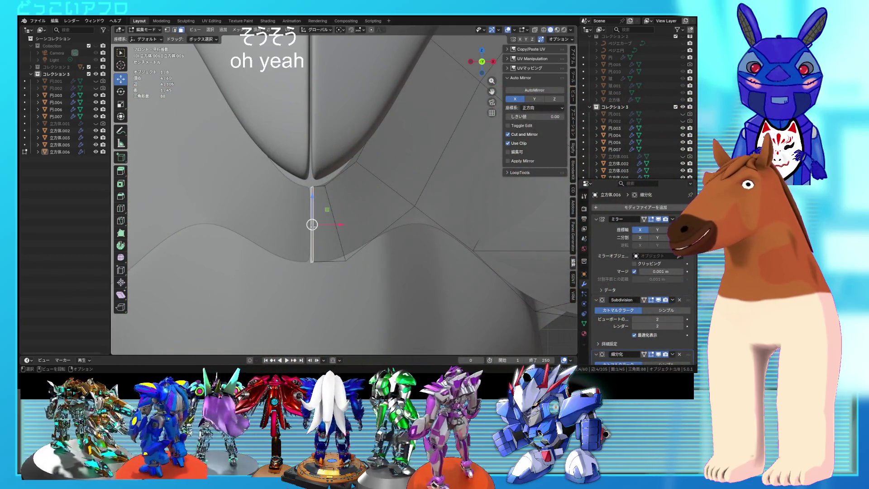
{"action": "left_click", "coordinate": [334, 226]}
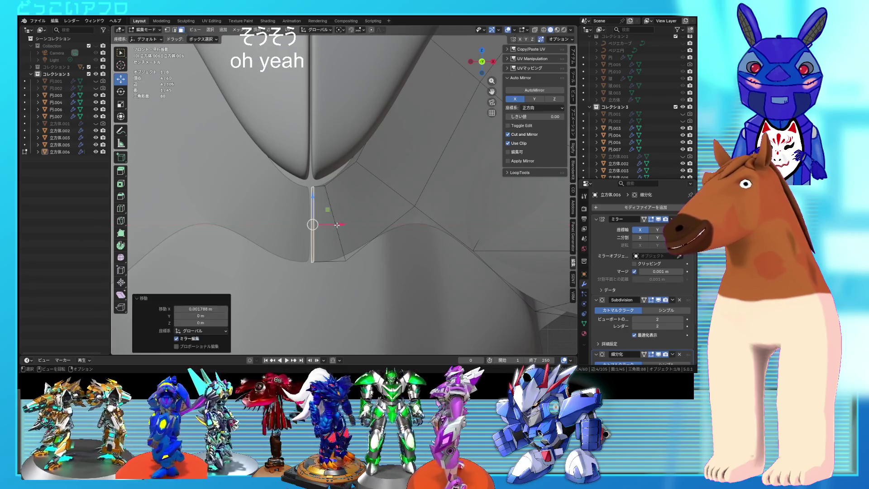
Return to Object Mode, save the file, and re-enter Edit Mode on the hip plate
{"action": "key", "text": "Tab"}
{"action": "scroll", "coordinate": [338, 224], "scroll_direction": "down", "scroll_amount": 5}
{"action": "mouse_move", "coordinate": [339, 224]}
{"action": "middle_mouse_down"}
{"action": "mouse_move", "coordinate": [363, 219]}
{"action": "mouse_move", "coordinate": [341, 230]}
{"action": "mouse_move", "coordinate": [349, 200]}
{"action": "mouse_move", "coordinate": [325, 192]}
{"action": "middle_mouse_up"}
{"action": "key", "text": "ctrl+s"}
{"action": "key", "text": "Tab"}
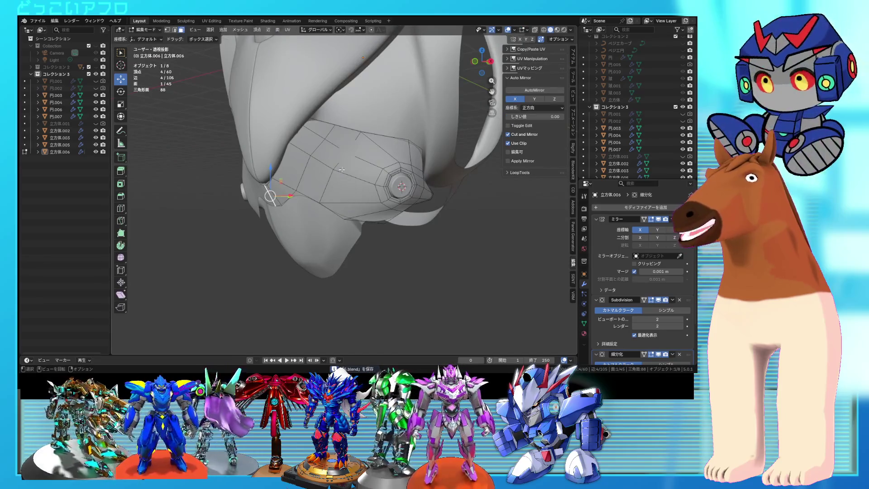
{"action": "scroll", "coordinate": [332, 193], "scroll_direction": "up", "scroll_amount": 3, "text": "shift"}
{"action": "mouse_move", "coordinate": [332, 193]}
{"action": "middle_mouse_down"}
{"action": "mouse_move", "coordinate": [340, 212]}
{"action": "mouse_move", "coordinate": [350, 170]}
{"action": "mouse_move", "coordinate": [351, 208]}
{"action": "mouse_move", "coordinate": [388, 163]}
{"action": "mouse_move", "coordinate": [387, 135]}
{"action": "mouse_move", "coordinate": [388, 198]}
{"action": "middle_mouse_up"}
Select the whole hip plate and extrude it in place to thicken it into a solid shell
{"action": "key", "text": "a"}
{"action": "key", "text": "ctrl+s"}
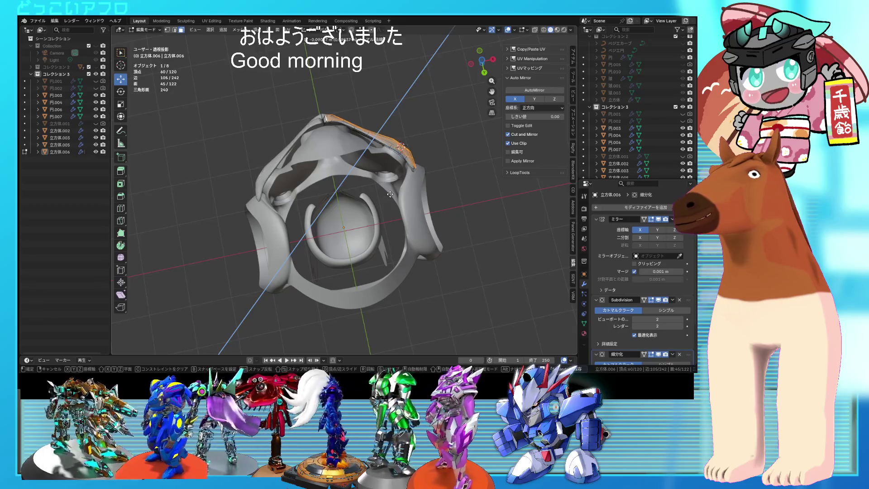
{"action": "right_click", "coordinate": [390, 194]}
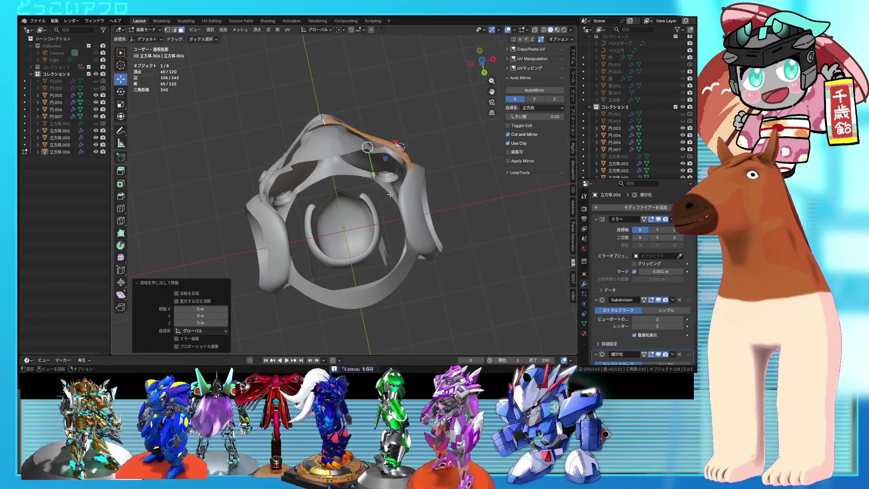
{"action": "left_click", "coordinate": [384, 233]}
{"action": "mouse_move", "coordinate": [383, 234]}
{"action": "middle_mouse_down"}
{"action": "mouse_move", "coordinate": [402, 236]}
{"action": "mouse_move", "coordinate": [371, 235]}
{"action": "mouse_move", "coordinate": [398, 250]}
{"action": "mouse_move", "coordinate": [349, 264]}
{"action": "mouse_move", "coordinate": [484, 271]}
{"action": "mouse_move", "coordinate": [415, 267]}
{"action": "mouse_move", "coordinate": [374, 227]}
{"action": "mouse_move", "coordinate": [358, 230]}
{"action": "mouse_move", "coordinate": [387, 227]}
{"action": "mouse_move", "coordinate": [383, 215]}
{"action": "mouse_move", "coordinate": [390, 226]}
{"action": "middle_mouse_up"}
{"action": "scroll", "coordinate": [368, 258], "scroll_direction": "up", "scroll_amount": 3}
{"action": "key", "text": "Tab"}
{"action": "key", "text": "Tab"}
Shift the two centre-seam edges along X onto the mirror line, then save
{"action": "scroll", "coordinate": [350, 232], "scroll_direction": "up", "scroll_amount": 3}
{"action": "left_click", "coordinate": [392, 228]}
{"action": "key", "text": "shift+z"}
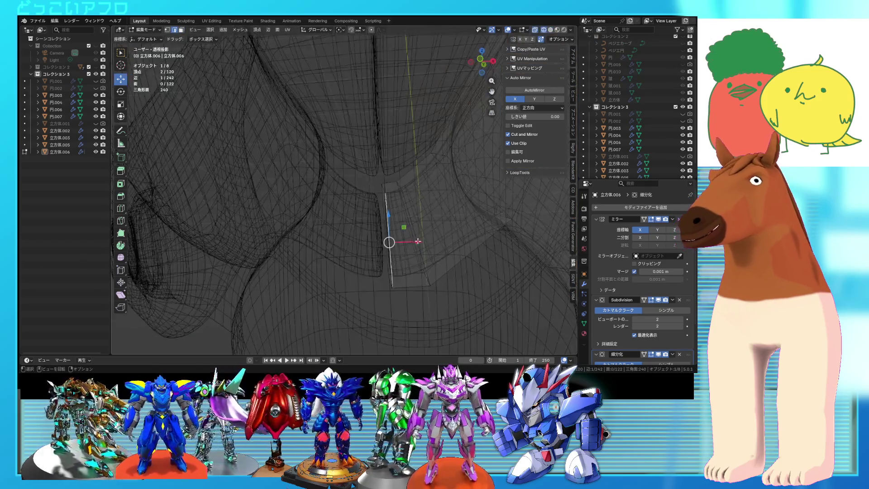
{"action": "key", "text": "shift+z"}
{"action": "left_click_drag", "start_coordinate": [420, 248], "coordinate": [413, 243]}
{"action": "left_click", "coordinate": [391, 240], "text": "shift"}
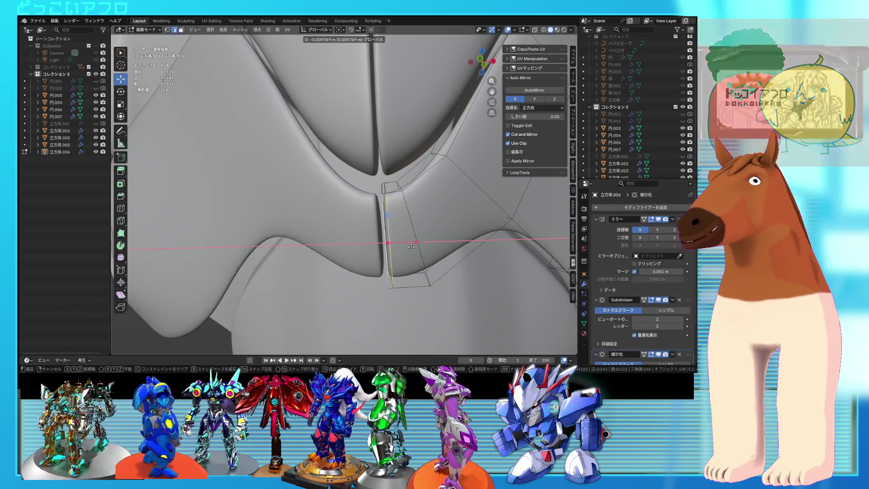
{"action": "key", "text": "KP_1"}
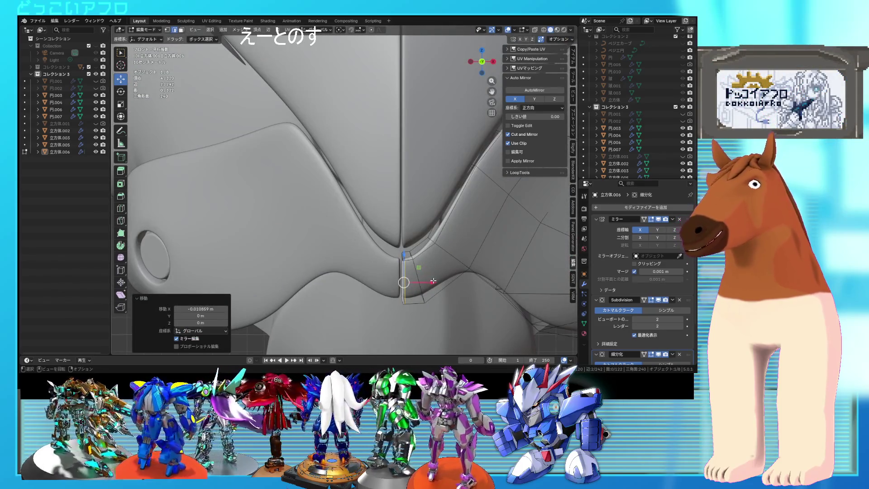
{"action": "mouse_move", "coordinate": [432, 283]}
{"action": "middle_mouse_down"}
{"action": "mouse_move", "coordinate": [351, 232]}
{"action": "mouse_move", "coordinate": [354, 200]}
{"action": "mouse_move", "coordinate": [401, 225]}
{"action": "mouse_move", "coordinate": [389, 206]}
{"action": "mouse_move", "coordinate": [422, 186]}
{"action": "mouse_move", "coordinate": [367, 198]}
{"action": "mouse_move", "coordinate": [350, 243]}
{"action": "mouse_move", "coordinate": [318, 116]}
{"action": "mouse_move", "coordinate": [320, 137]}
{"action": "mouse_move", "coordinate": [358, 189]}
{"action": "mouse_move", "coordinate": [348, 206]}
{"action": "mouse_move", "coordinate": [392, 229]}
{"action": "middle_mouse_up"}
{"action": "key", "text": "Tab"}
{"action": "key", "text": "ctrl+s"}
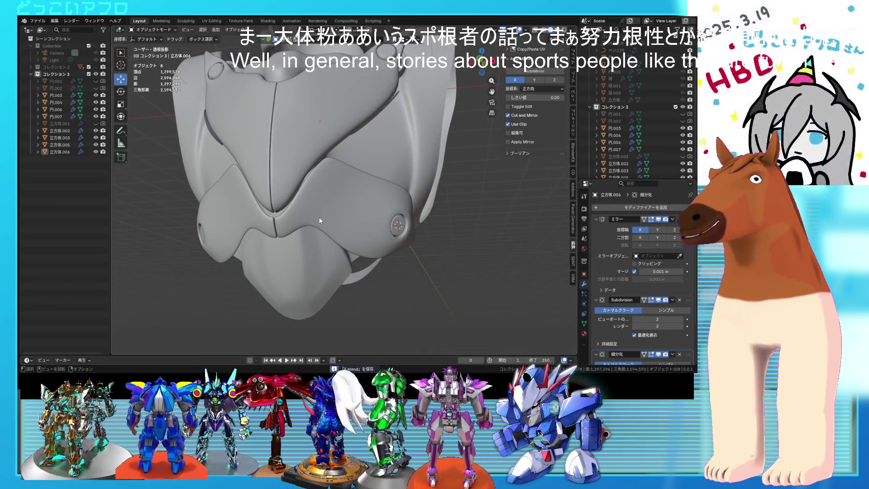
In right orthographic wireframe view, raise a seam-corner vertex slightly upward and save
{"action": "key", "text": "Tab"}
{"action": "scroll", "coordinate": [319, 221], "scroll_direction": "up", "scroll_amount": 6}
{"action": "mouse_move", "coordinate": [337, 199]}
{"action": "middle_mouse_down"}
{"action": "mouse_move", "coordinate": [345, 197]}
{"action": "mouse_move", "coordinate": [283, 170]}
{"action": "middle_mouse_up"}
{"action": "key", "text": "shift+z"}
{"action": "key", "text": "ctrl+s"}
{"action": "key", "text": "KP_3"}
{"action": "key", "text": "shift+z"}
{"action": "key", "text": "shift+z"}
{"action": "middle_click_drag", "start_coordinate": [188, 207], "coordinate": [381, 181], "text": "shift"}
{"action": "scroll", "coordinate": [297, 212], "scroll_direction": "up", "scroll_amount": 2}
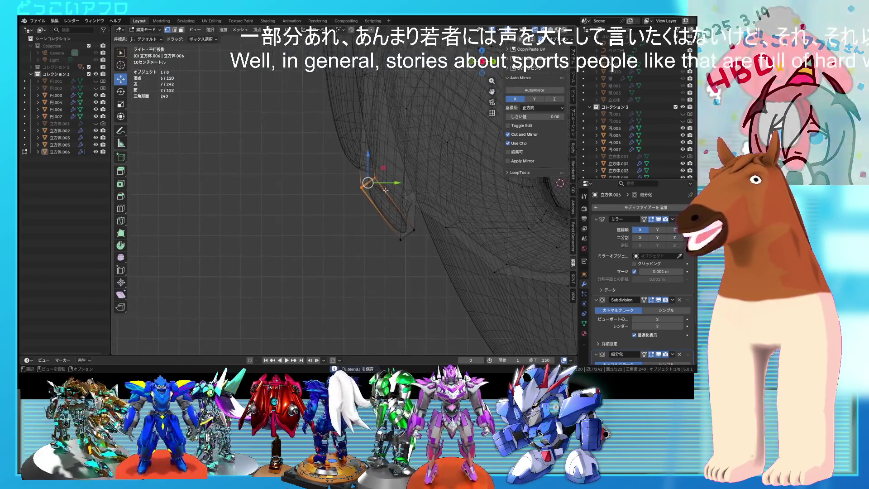
{"action": "scroll", "coordinate": [382, 162], "scroll_direction": "up", "scroll_amount": 2}
{"action": "left_click", "coordinate": [383, 155]}
{"action": "key", "text": "ctrl+s"}
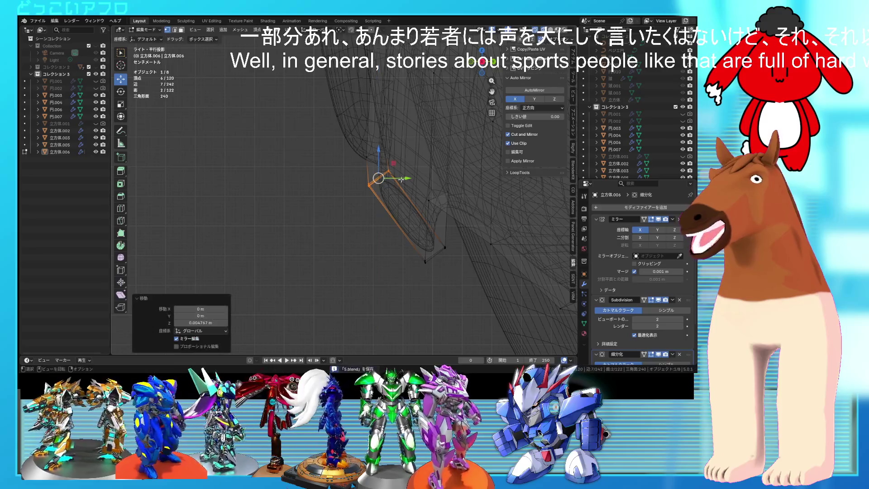
{"action": "scroll", "coordinate": [444, 221], "scroll_direction": "down", "scroll_amount": 2}
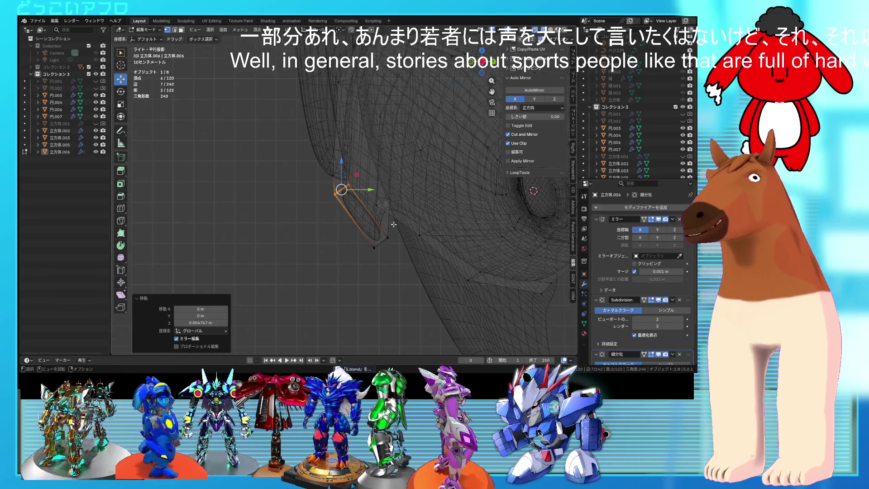
{"action": "mouse_move", "coordinate": [379, 209]}
{"action": "middle_mouse_down"}
{"action": "mouse_move", "coordinate": [406, 221]}
{"action": "mouse_move", "coordinate": [419, 199]}
{"action": "mouse_move", "coordinate": [373, 213]}
{"action": "mouse_move", "coordinate": [365, 187]}
{"action": "mouse_move", "coordinate": [415, 192]}
{"action": "mouse_move", "coordinate": [403, 193]}
{"action": "mouse_move", "coordinate": [430, 208]}
{"action": "mouse_move", "coordinate": [381, 203]}
{"action": "middle_mouse_up"}
Check the plate from a more frontal angle, switching between Object and Edit Mode
{"action": "key", "text": "shift+z"}
{"action": "key", "text": "Tab"}
{"action": "scroll", "coordinate": [407, 222], "scroll_direction": "down", "scroll_amount": 2}
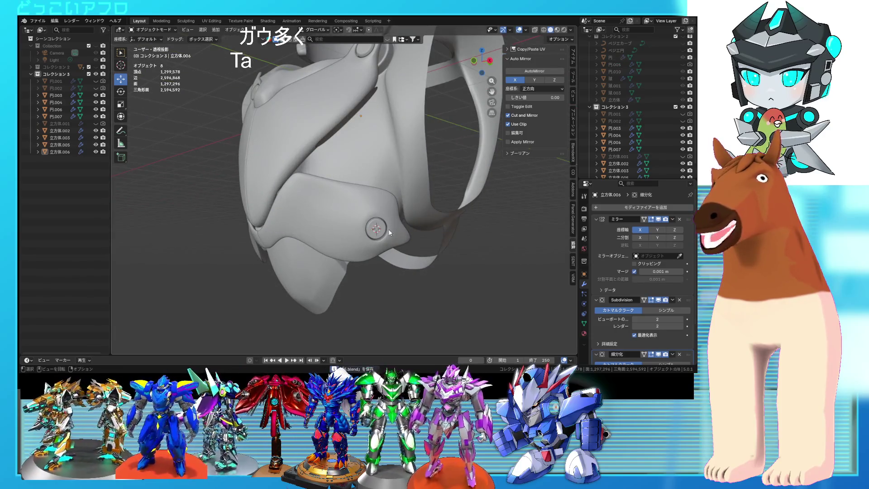
{"action": "key", "text": "Tab"}
{"action": "mouse_move", "coordinate": [385, 230]}
{"action": "middle_mouse_down", "text": "ctrl"}
{"action": "mouse_move", "coordinate": [443, 243]}
{"action": "mouse_move", "coordinate": [385, 240]}
{"action": "mouse_move", "coordinate": [361, 250]}
{"action": "mouse_move", "coordinate": [421, 211]}
{"action": "mouse_move", "coordinate": [377, 213]}
{"action": "mouse_move", "coordinate": [401, 224]}
{"action": "mouse_move", "coordinate": [370, 221]}
{"action": "middle_mouse_up", "text": "ctrl"}
{"action": "key", "text": "Tab"}
{"action": "key", "text": "shift+z"}
{"action": "key", "text": "Tab"}
Select the centre-seam vertices and lift them about 0.03 m along Z
{"action": "left_click", "coordinate": [345, 223]}
{"action": "key", "text": "shift+z"}
{"action": "scroll", "coordinate": [359, 218], "scroll_direction": "up", "scroll_amount": 5}
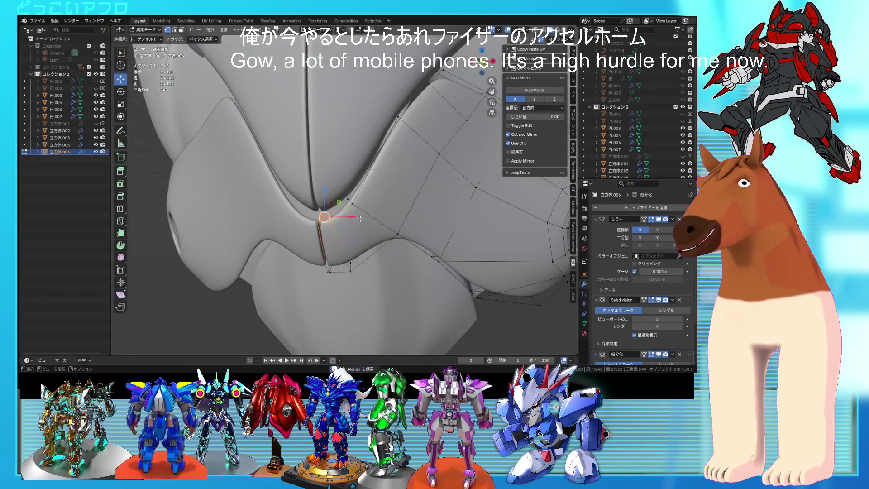
{"action": "left_click", "coordinate": [337, 198], "text": "shift"}
{"action": "key", "text": "shift+z"}
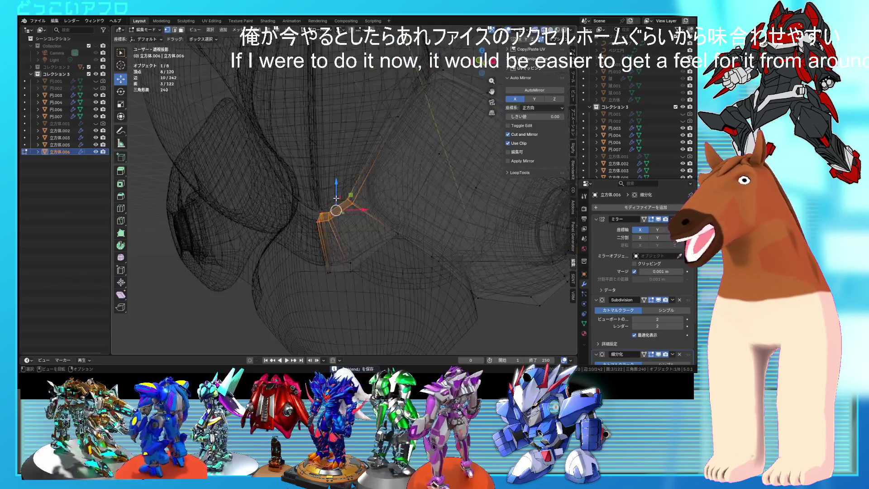
{"action": "key", "text": "shift+z"}
{"action": "key", "text": "g"}
{"action": "key", "text": "Return"}
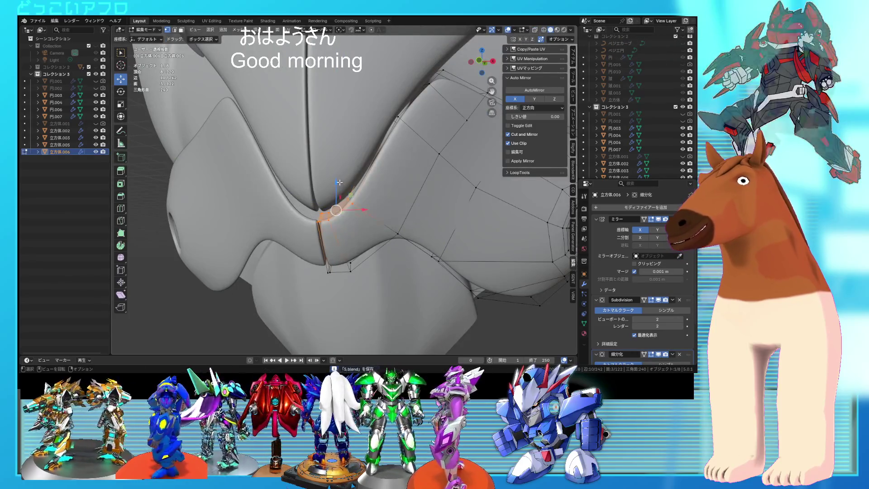
{"action": "key", "text": "g"}
{"action": "key", "text": "z"}
{"action": "left_click", "coordinate": [342, 175]}
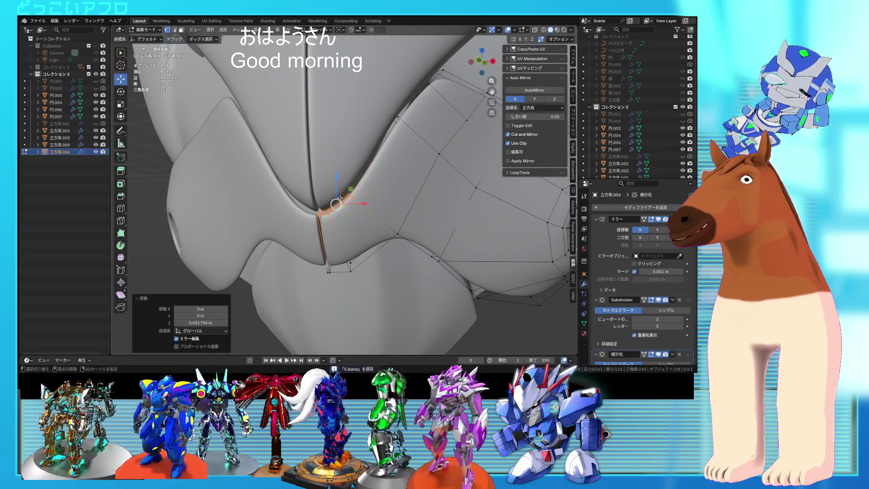
Fine-tune the vertices' height along Z, then return to Object Mode and save
{"action": "key", "text": "shift+z"}
{"action": "key", "text": "shift+z"}
{"action": "key", "text": "g"}
{"action": "key", "text": "z"}
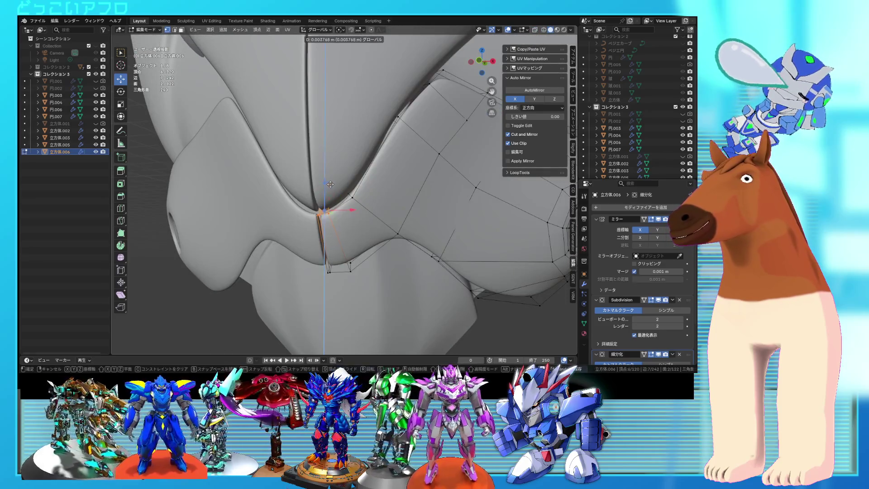
{"action": "left_click", "coordinate": [335, 182]}
{"action": "key", "text": "Tab"}
{"action": "key", "text": "ctrl+s"}
{"action": "mouse_move", "coordinate": [335, 182]}
{"action": "middle_mouse_down"}
{"action": "mouse_move", "coordinate": [406, 217]}
{"action": "mouse_move", "coordinate": [401, 208]}
{"action": "mouse_move", "coordinate": [331, 210]}
{"action": "mouse_move", "coordinate": [370, 132]}
{"action": "mouse_move", "coordinate": [366, 116]}
{"action": "middle_mouse_up"}
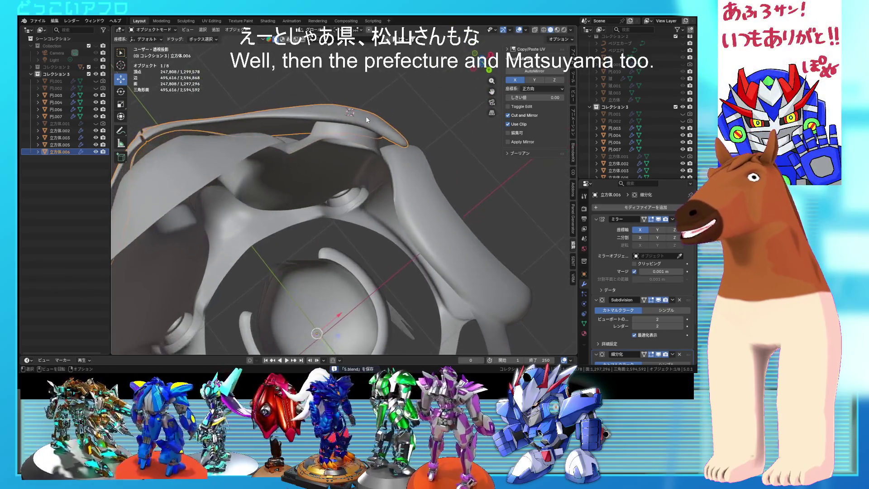
Enter Edit Mode and select the entire linked hip plate mesh
{"action": "key", "text": "Tab"}
{"action": "scroll", "coordinate": [365, 116], "scroll_direction": "down", "scroll_amount": 3}
{"action": "key", "text": "ctrl+l"}
{"action": "key", "text": "shift+z"}
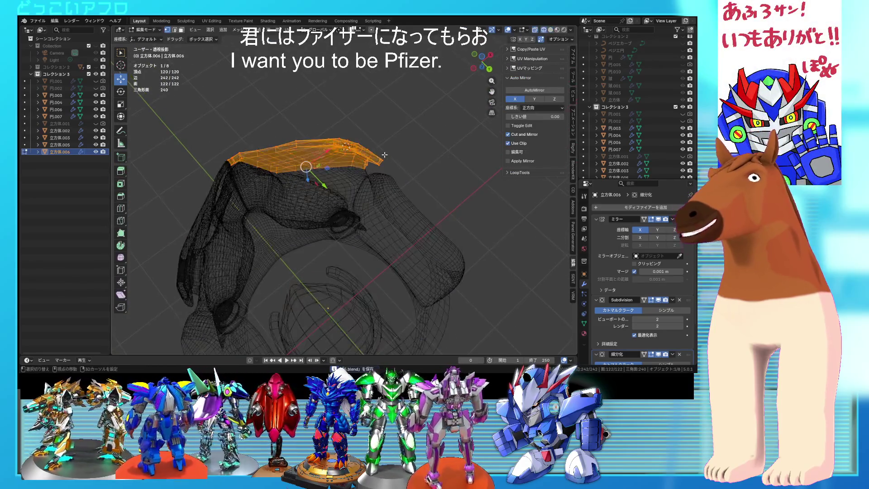
{"action": "mouse_move", "coordinate": [386, 177]}
{"action": "middle_mouse_down"}
{"action": "mouse_move", "coordinate": [381, 209]}
{"action": "mouse_move", "coordinate": [402, 200]}
{"action": "middle_mouse_up"}
{"action": "key", "text": "shift+z"}
In front orthographic view, select the small centre-seam piece, shift it slightly along X, and save
{"action": "key", "text": "KP_1"}
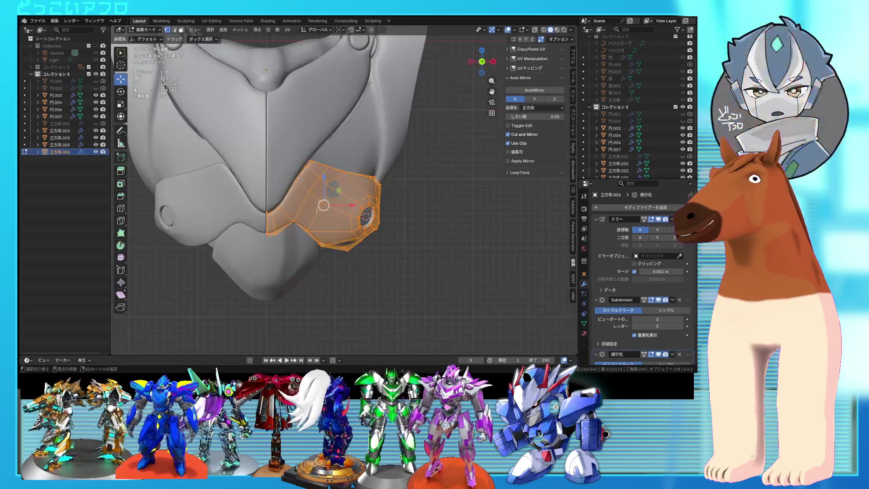
{"action": "scroll", "coordinate": [327, 208], "scroll_direction": "up", "scroll_amount": 1}
{"action": "key", "text": "shift+z"}
{"action": "scroll", "coordinate": [327, 208], "scroll_direction": "up", "scroll_amount": 2}
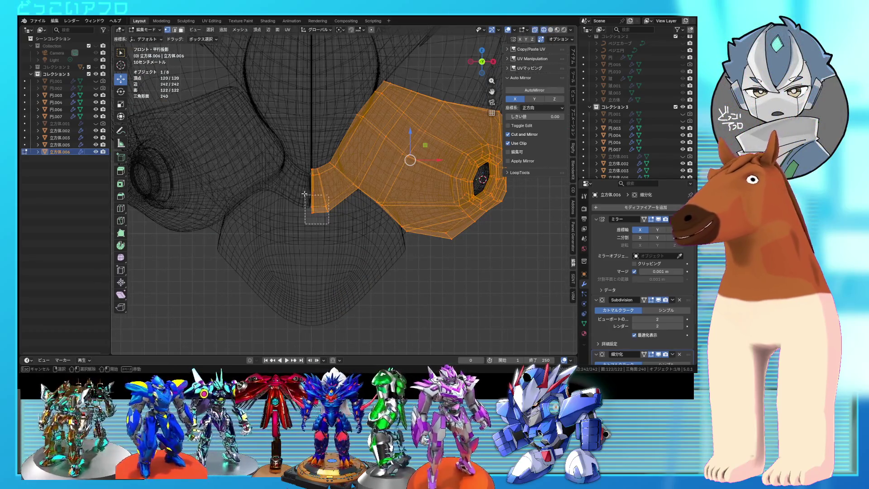
{"action": "left_click_drag", "start_coordinate": [299, 166], "coordinate": [298, 165]}
{"action": "key", "text": "shift+z"}
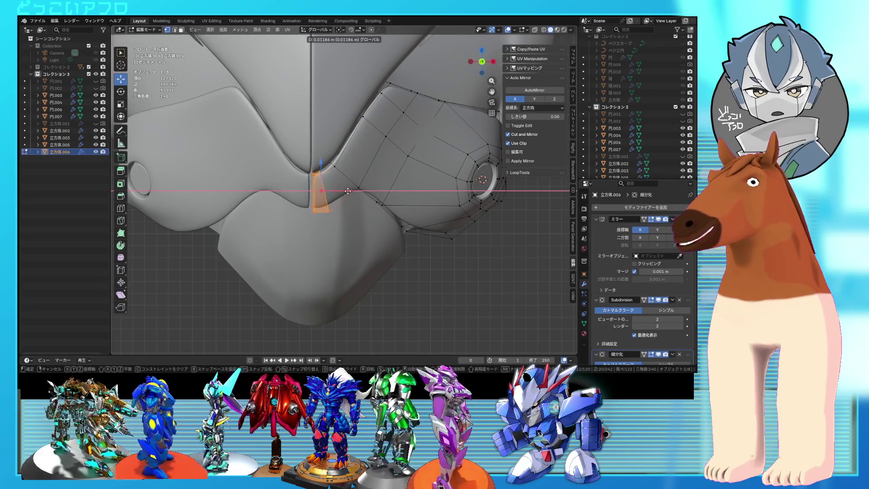
{"action": "left_click_drag", "start_coordinate": [346, 191], "coordinate": [348, 191]}
{"action": "key", "text": "ctrl+s"}
{"action": "middle_click_drag", "start_coordinate": [349, 190], "coordinate": [395, 168]}
Select the entire hip plate and move it into position
{"action": "key", "text": "shift+z"}
{"action": "key", "text": "a"}
{"action": "mouse_move", "coordinate": [439, 196]}
{"action": "middle_mouse_down"}
{"action": "mouse_move", "coordinate": [439, 209]}
{"action": "mouse_move", "coordinate": [430, 204]}
{"action": "mouse_move", "coordinate": [421, 222]}
{"action": "mouse_move", "coordinate": [431, 205]}
{"action": "mouse_move", "coordinate": [382, 216]}
{"action": "middle_mouse_up"}
{"action": "left_click", "coordinate": [417, 228]}
{"action": "key", "text": "shift+z"}
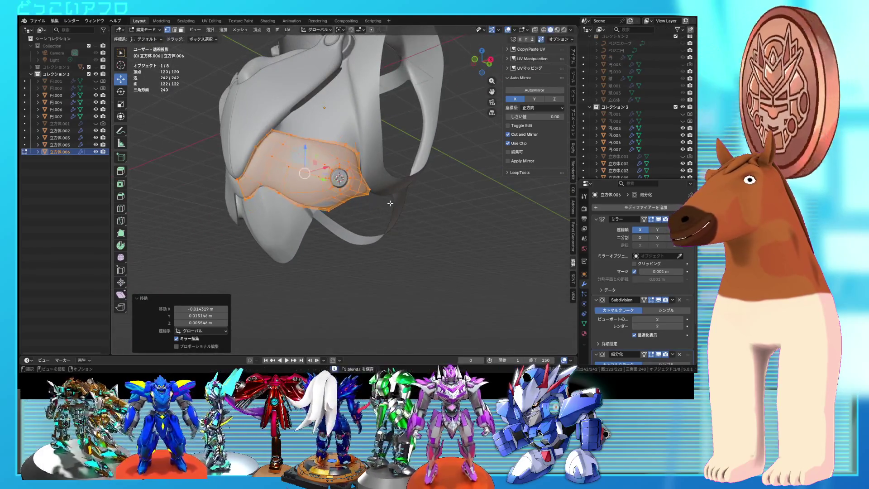
Set the pivot point to 3D Cursor, rotate the plate around it, and save
{"action": "left_click", "coordinate": [340, 30]}
{"action": "left_click", "coordinate": [358, 49]}
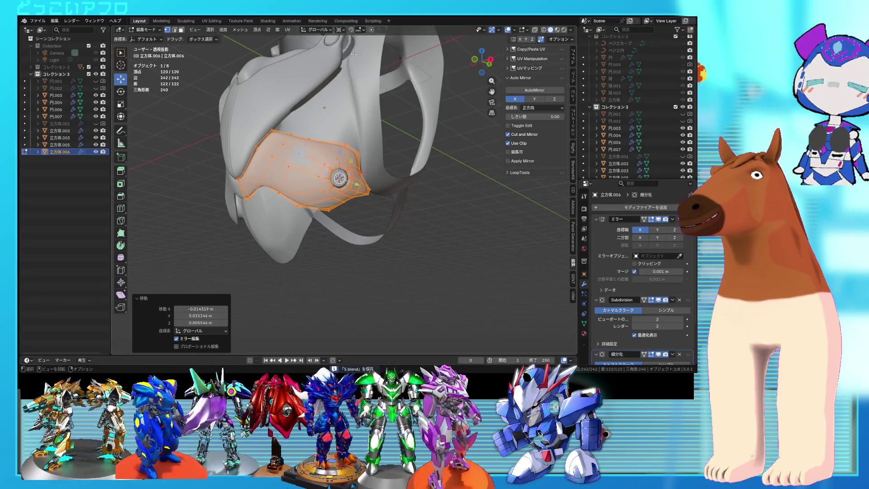
{"action": "middle_click_drag", "start_coordinate": [412, 210], "coordinate": [404, 193]}
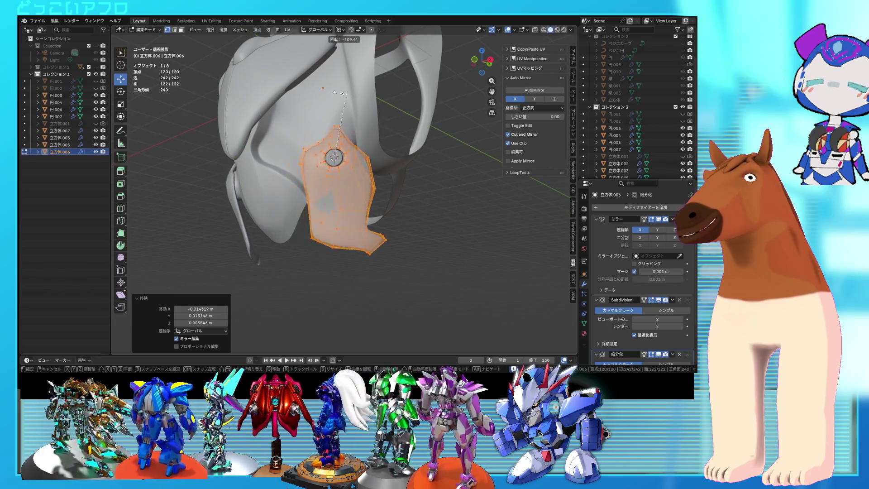
{"action": "left_click", "coordinate": [310, 149]}
{"action": "mouse_move", "coordinate": [310, 149]}
{"action": "middle_mouse_down"}
{"action": "mouse_move", "coordinate": [331, 195]}
{"action": "mouse_move", "coordinate": [394, 186]}
{"action": "mouse_move", "coordinate": [380, 179]}
{"action": "mouse_move", "coordinate": [381, 201]}
{"action": "middle_mouse_up"}
{"action": "scroll", "coordinate": [381, 178], "scroll_direction": "up", "scroll_amount": 3}
{"action": "key", "text": "ctrl+z"}
{"action": "key", "text": "ctrl+s"}
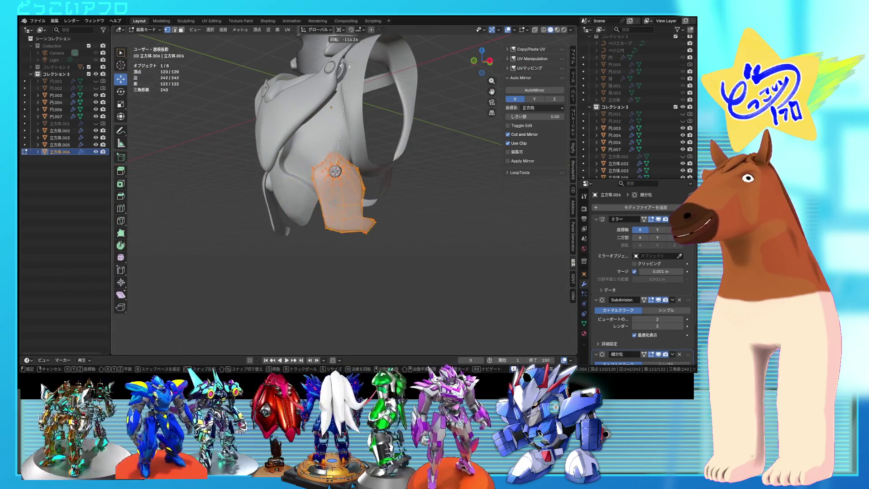
Refine the plate's rotation from a front view and leave Edit Mode
{"action": "left_click", "coordinate": [256, 117]}
{"action": "mouse_move", "coordinate": [405, 165]}
{"action": "middle_mouse_down"}
{"action": "mouse_move", "coordinate": [453, 163]}
{"action": "mouse_move", "coordinate": [433, 170]}
{"action": "mouse_move", "coordinate": [459, 195]}
{"action": "mouse_move", "coordinate": [350, 135]}
{"action": "mouse_move", "coordinate": [335, 139]}
{"action": "middle_mouse_up"}
{"action": "key", "text": "r"}
{"action": "left_click", "coordinate": [459, 197]}
{"action": "key", "text": "Tab"}
{"action": "key", "text": "Tab"}
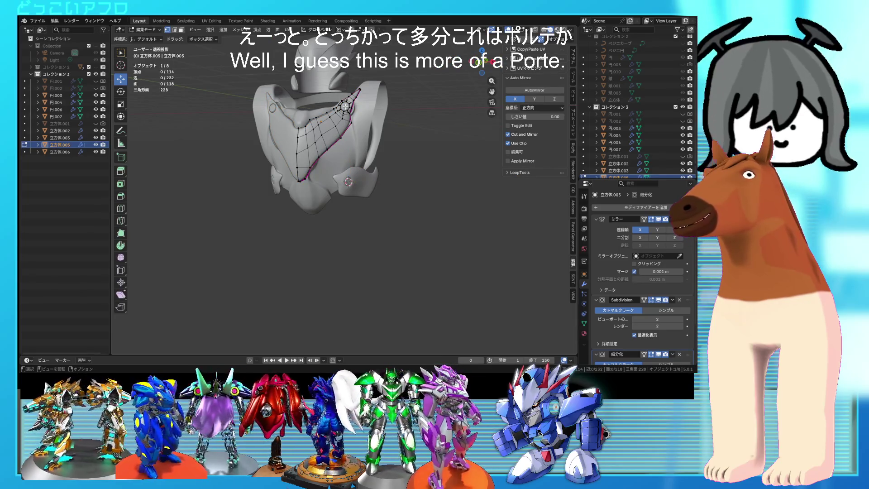
Switch editing to the hip plate, save 5.blend, and show its Object Data mesh settings
{"action": "key", "text": "Tab"}
{"action": "left_click", "coordinate": [364, 171]}
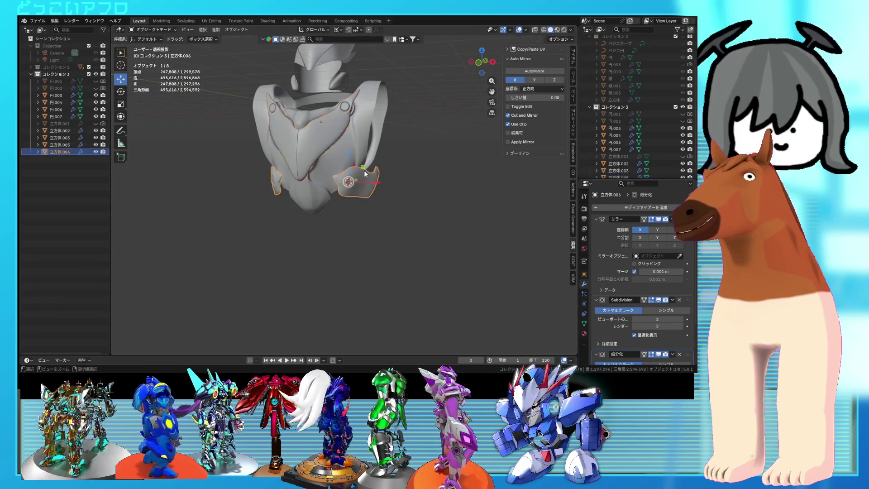
{"action": "key", "text": "Tab"}
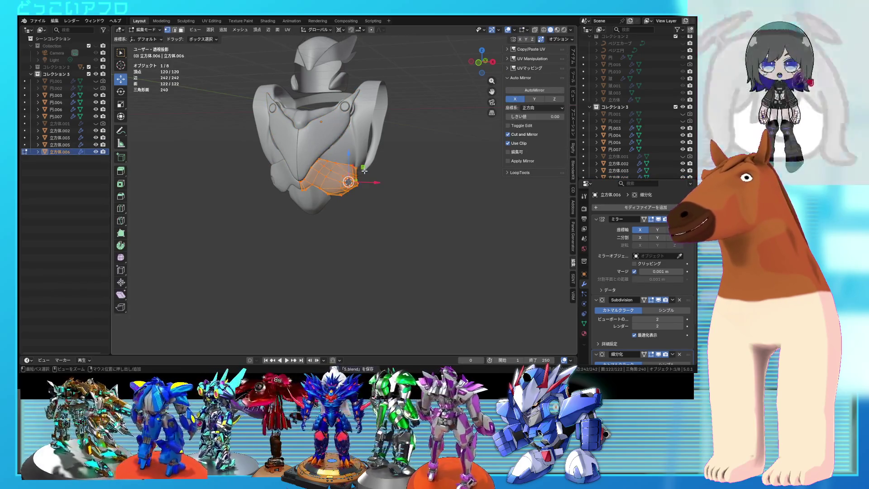
{"action": "scroll", "coordinate": [364, 171], "scroll_direction": "up", "scroll_amount": 3}
{"action": "key", "text": "Tab"}
{"action": "scroll", "coordinate": [381, 166], "scroll_direction": "down", "scroll_amount": 3}
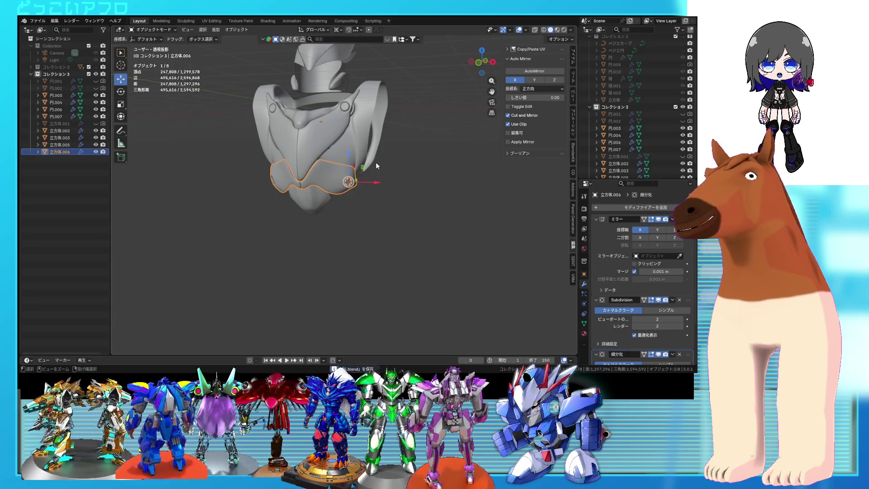
{"action": "key", "text": "ctrl+s"}
{"action": "middle_click_drag", "start_coordinate": [376, 162], "coordinate": [373, 134]}
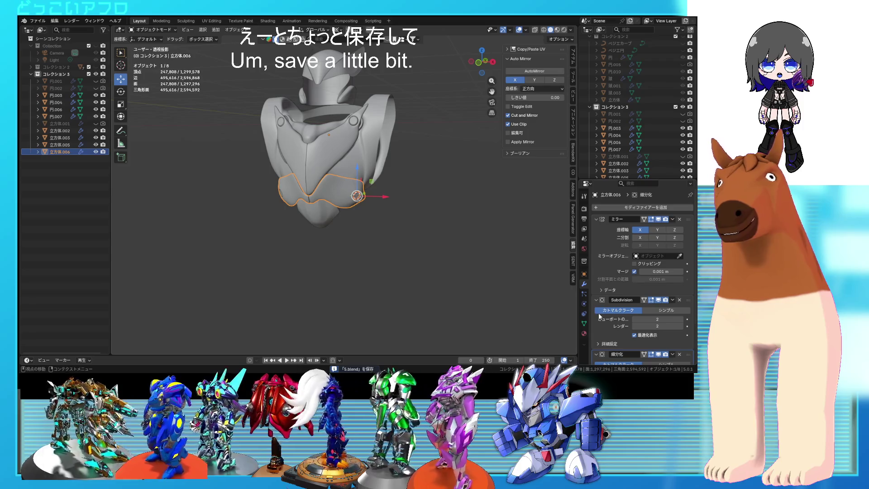
{"action": "left_click", "coordinate": [584, 323]}
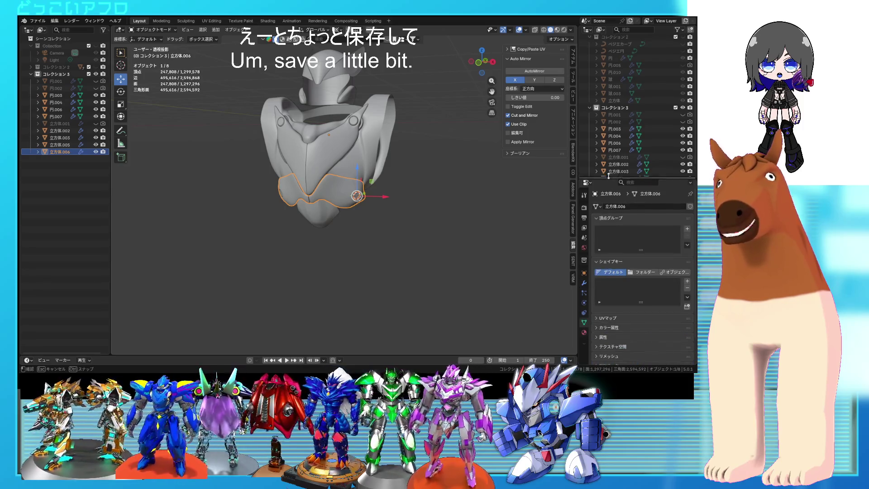
Add shape keys to the lower plate and rotate its mesh -180° outward in Edit Mode
{"action": "left_click_drag", "start_coordinate": [608, 178], "coordinate": [609, 151]}
{"action": "left_click", "coordinate": [688, 258]}
{"action": "left_click", "coordinate": [688, 257]}
{"action": "middle_click_drag", "start_coordinate": [438, 248], "coordinate": [332, 206]}
{"action": "key", "text": "Tab"}
{"action": "scroll", "coordinate": [333, 205], "scroll_direction": "up", "scroll_amount": 3}
{"action": "key", "text": "r"}
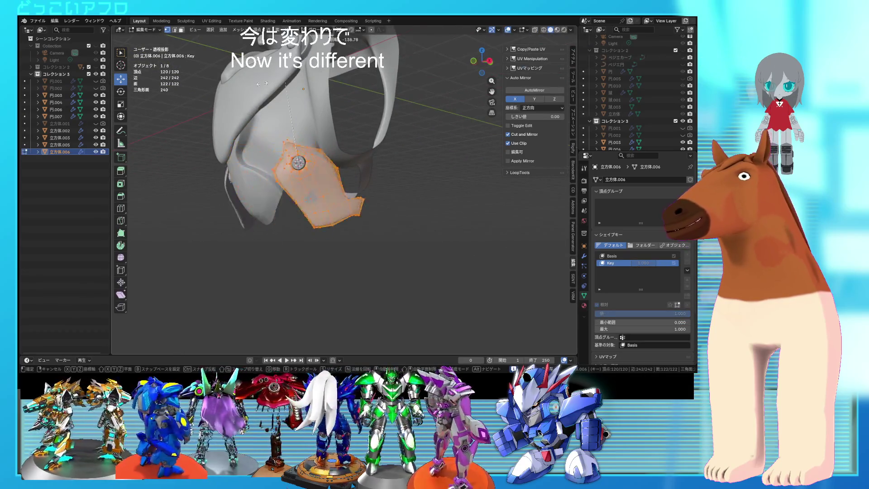
{"action": "left_click", "coordinate": [226, 104]}
{"action": "middle_click_drag", "start_coordinate": [254, 136], "coordinate": [362, 217]}
{"action": "key", "text": "r"}
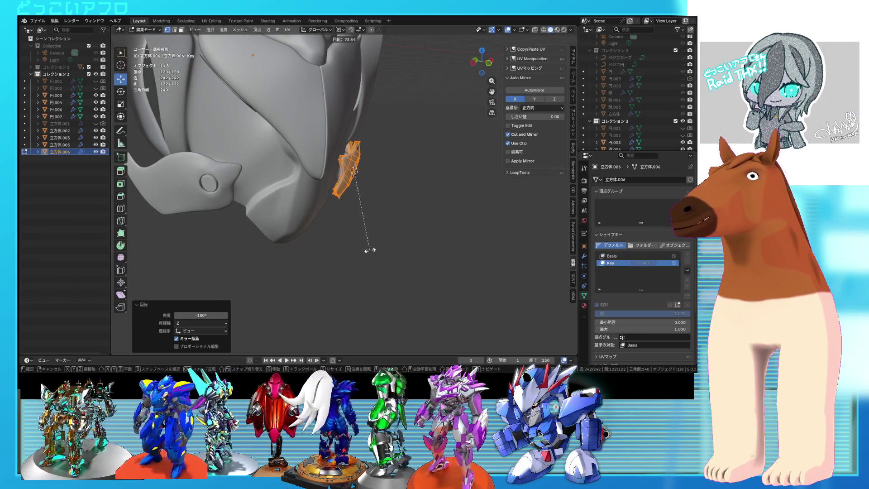
{"action": "mouse_move", "coordinate": [377, 243]}
{"action": "middle_mouse_down"}
{"action": "mouse_move", "coordinate": [365, 262]}
{"action": "mouse_move", "coordinate": [348, 266]}
{"action": "mouse_move", "coordinate": [326, 235]}
{"action": "mouse_move", "coordinate": [369, 220]}
{"action": "middle_mouse_up"}
{"action": "key", "text": "Tab"}
Check the mask piece in Edit Mode, then select the side chest armor piece
{"action": "left_click", "coordinate": [332, 89]}
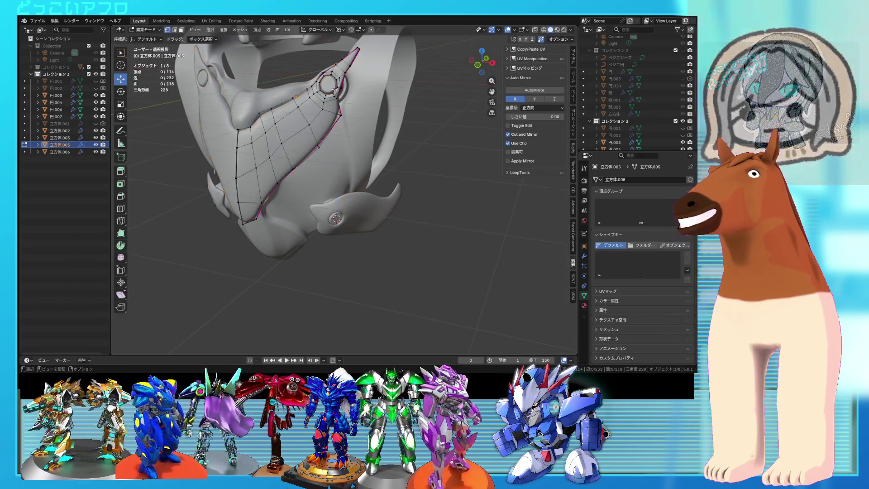
{"action": "key", "text": "Tab"}
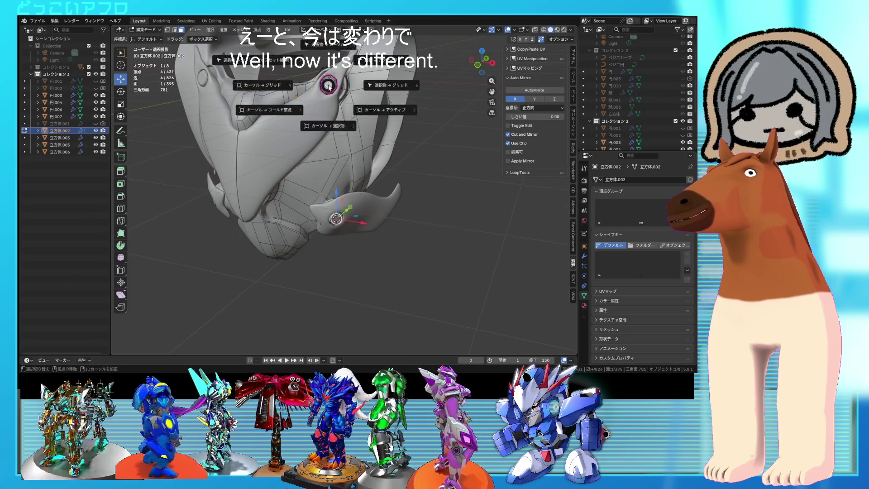
{"action": "key", "text": "Tab"}
{"action": "left_click", "coordinate": [309, 123]}
{"action": "middle_click_drag", "start_coordinate": [308, 123], "coordinate": [312, 150]}
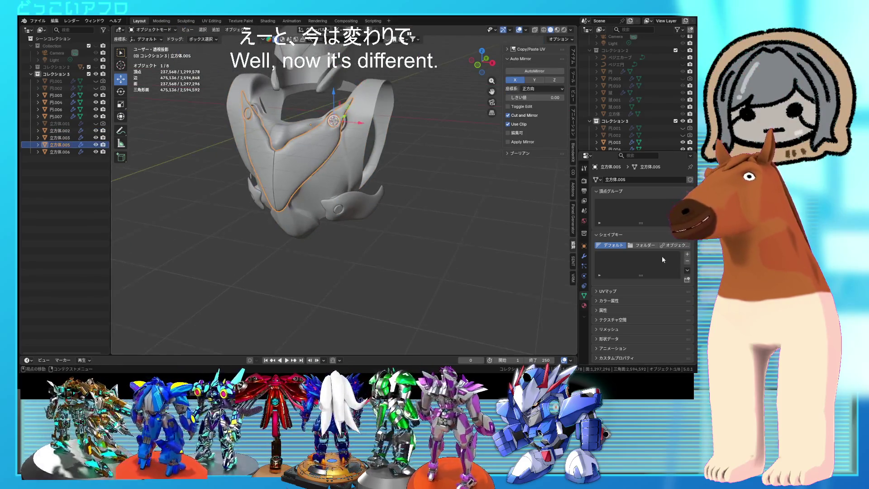
Add shape keys to the side chest armor and rotate it outward like a wing
{"action": "left_click", "coordinate": [688, 255]}
{"action": "left_click", "coordinate": [688, 256]}
{"action": "key", "text": "Tab"}
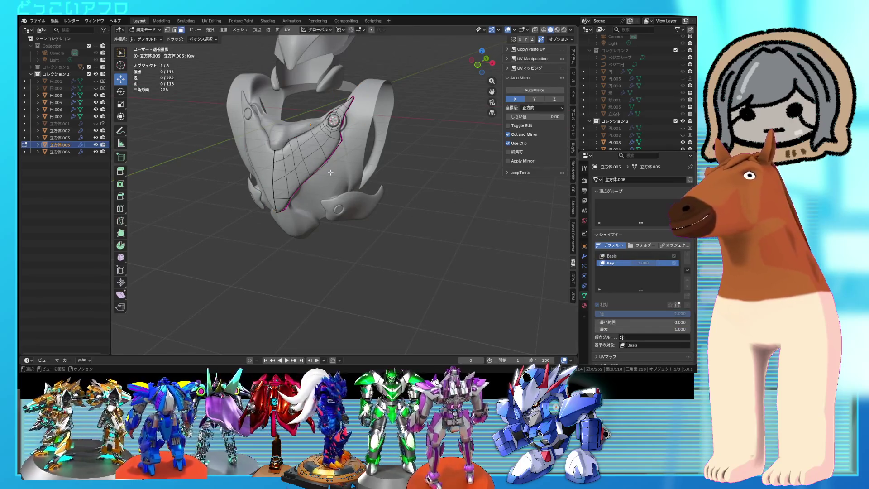
{"action": "middle_click_drag", "start_coordinate": [370, 150], "coordinate": [371, 118]}
{"action": "key", "text": "r"}
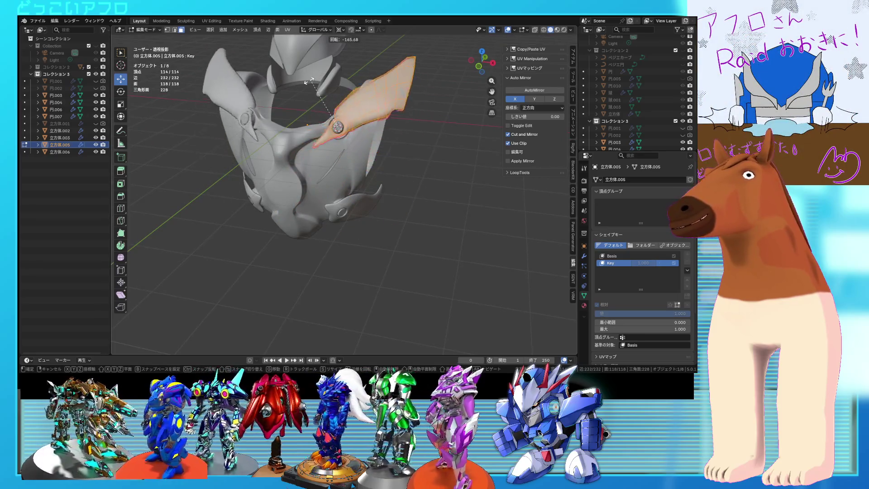
{"action": "left_click", "coordinate": [306, 89]}
{"action": "middle_click_drag", "start_coordinate": [306, 88], "coordinate": [292, 91]}
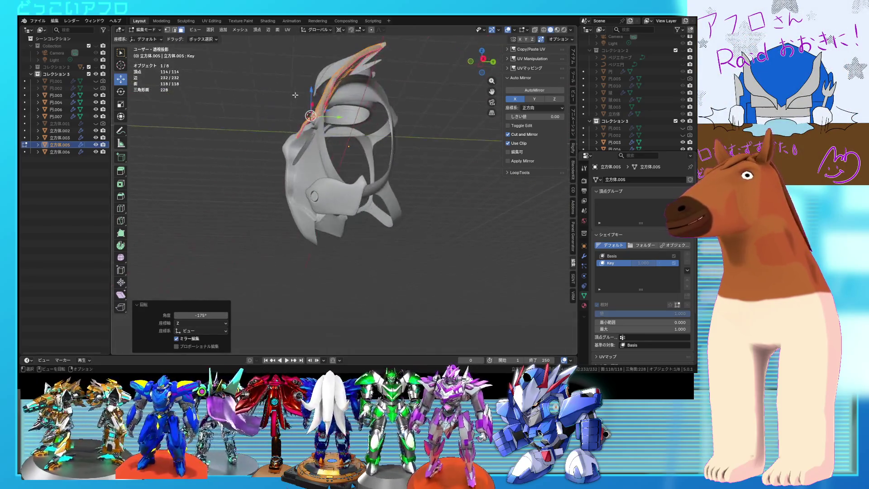
{"action": "left_click", "coordinate": [375, 119]}
{"action": "key", "text": "Tab"}
{"action": "mouse_move", "coordinate": [376, 118]}
{"action": "middle_mouse_down"}
{"action": "mouse_move", "coordinate": [446, 166]}
{"action": "mouse_move", "coordinate": [412, 167]}
{"action": "mouse_move", "coordinate": [440, 162]}
{"action": "mouse_move", "coordinate": [428, 169]}
{"action": "mouse_move", "coordinate": [374, 153]}
{"action": "mouse_move", "coordinate": [437, 160]}
{"action": "mouse_move", "coordinate": [430, 181]}
{"action": "mouse_move", "coordinate": [448, 172]}
{"action": "middle_mouse_up"}
{"action": "left_click", "coordinate": [446, 161]}
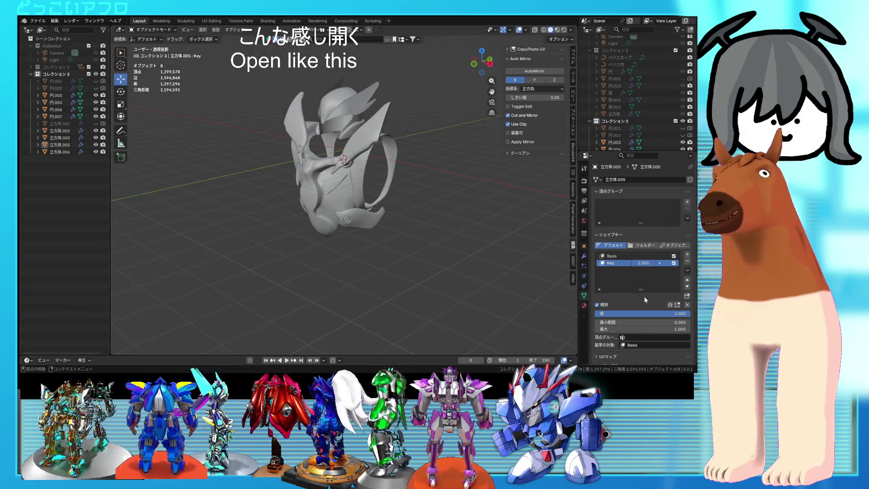
Drag the Key shape value to 1.000 to open the armor, then reset the plate's key to 0
{"action": "scroll", "coordinate": [359, 227], "scroll_direction": "up", "scroll_amount": 3}
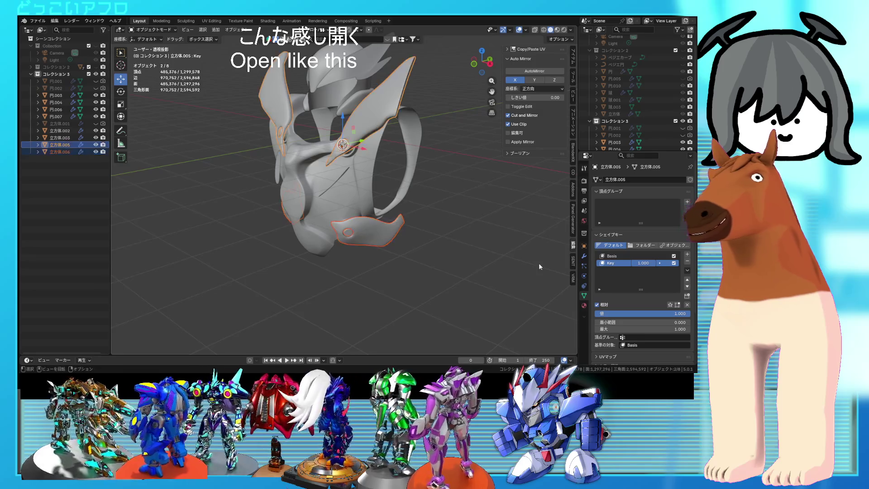
{"action": "mouse_move", "coordinate": [639, 268]}
{"action": "left_mouse_down"}
{"action": "mouse_move", "coordinate": [549, 267]}
{"action": "mouse_move", "coordinate": [657, 267]}
{"action": "left_mouse_up"}
{"action": "mouse_move", "coordinate": [503, 237]}
{"action": "middle_mouse_down"}
{"action": "mouse_move", "coordinate": [461, 224]}
{"action": "mouse_move", "coordinate": [468, 209]}
{"action": "mouse_move", "coordinate": [438, 209]}
{"action": "mouse_move", "coordinate": [462, 221]}
{"action": "mouse_move", "coordinate": [450, 216]}
{"action": "middle_mouse_up"}
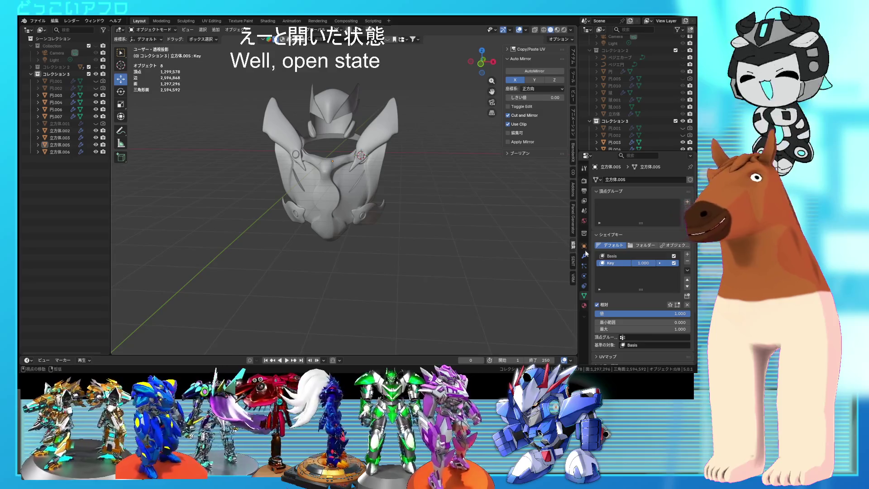
{"action": "left_click_drag", "start_coordinate": [646, 265], "coordinate": [602, 263]}
{"action": "left_click", "coordinate": [382, 217]}
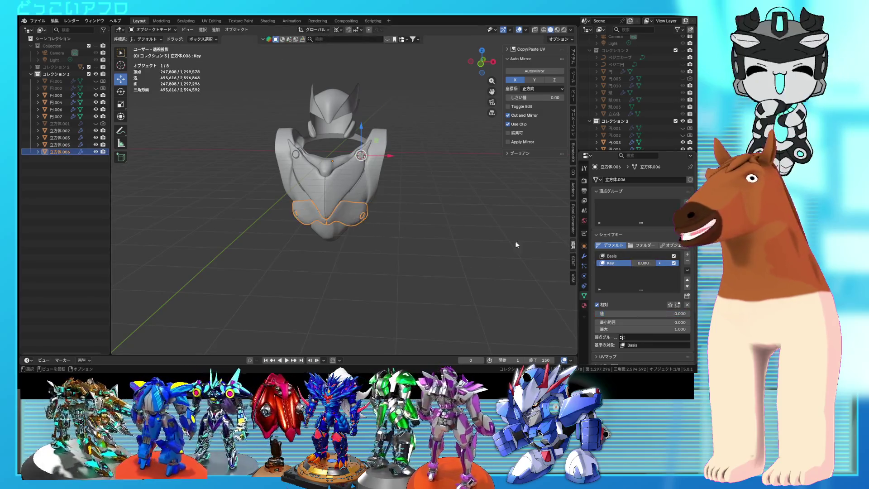
{"action": "left_click", "coordinate": [526, 241]}
Select the top crest piece of the helmet and enter Edit Mode on it
{"action": "scroll", "coordinate": [497, 243], "scroll_direction": "up", "scroll_amount": 2}
{"action": "mouse_move", "coordinate": [498, 240]}
{"action": "middle_mouse_down"}
{"action": "mouse_move", "coordinate": [454, 210]}
{"action": "mouse_move", "coordinate": [491, 227]}
{"action": "mouse_move", "coordinate": [539, 226]}
{"action": "mouse_move", "coordinate": [482, 206]}
{"action": "mouse_move", "coordinate": [426, 226]}
{"action": "mouse_move", "coordinate": [479, 221]}
{"action": "mouse_move", "coordinate": [498, 208]}
{"action": "mouse_move", "coordinate": [522, 233]}
{"action": "mouse_move", "coordinate": [454, 223]}
{"action": "mouse_move", "coordinate": [456, 183]}
{"action": "mouse_move", "coordinate": [409, 185]}
{"action": "mouse_move", "coordinate": [423, 218]}
{"action": "mouse_move", "coordinate": [370, 211]}
{"action": "mouse_move", "coordinate": [402, 193]}
{"action": "mouse_move", "coordinate": [432, 221]}
{"action": "mouse_move", "coordinate": [471, 222]}
{"action": "mouse_move", "coordinate": [392, 184]}
{"action": "mouse_move", "coordinate": [444, 191]}
{"action": "mouse_move", "coordinate": [437, 204]}
{"action": "mouse_move", "coordinate": [398, 189]}
{"action": "middle_mouse_up"}
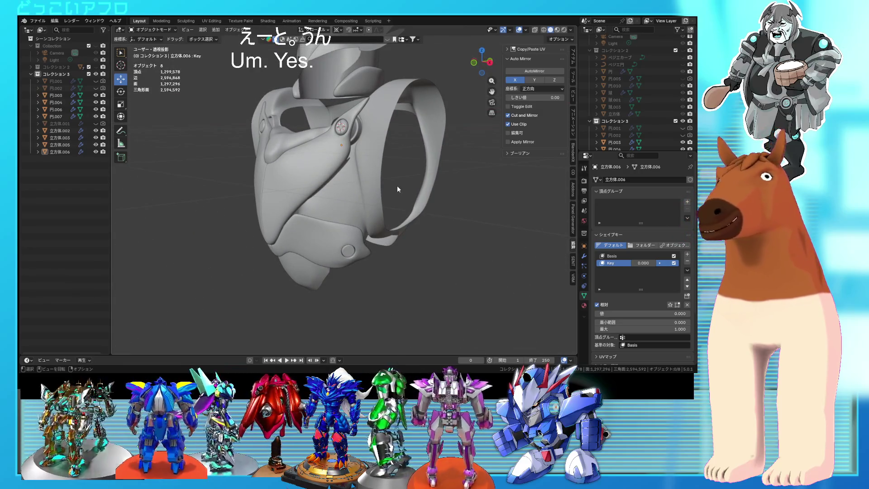
{"action": "mouse_move", "coordinate": [398, 189]}
{"action": "middle_mouse_down"}
{"action": "mouse_move", "coordinate": [434, 186]}
{"action": "mouse_move", "coordinate": [452, 173]}
{"action": "mouse_move", "coordinate": [413, 169]}
{"action": "mouse_move", "coordinate": [479, 184]}
{"action": "mouse_move", "coordinate": [422, 186]}
{"action": "mouse_move", "coordinate": [402, 202]}
{"action": "mouse_move", "coordinate": [439, 206]}
{"action": "middle_mouse_up"}
{"action": "scroll", "coordinate": [414, 169], "scroll_direction": "down", "scroll_amount": 5}
{"action": "scroll", "coordinate": [419, 208], "scroll_direction": "up", "scroll_amount": 4}
{"action": "left_click", "coordinate": [349, 110]}
{"action": "mouse_move", "coordinate": [349, 110]}
{"action": "middle_mouse_down"}
{"action": "mouse_move", "coordinate": [453, 134]}
{"action": "mouse_move", "coordinate": [402, 151]}
{"action": "mouse_move", "coordinate": [504, 151]}
{"action": "mouse_move", "coordinate": [369, 136]}
{"action": "middle_mouse_up"}
{"action": "left_click", "coordinate": [357, 104]}
{"action": "key", "text": "Tab"}
{"action": "scroll", "coordinate": [351, 146], "scroll_direction": "up", "scroll_amount": 5}
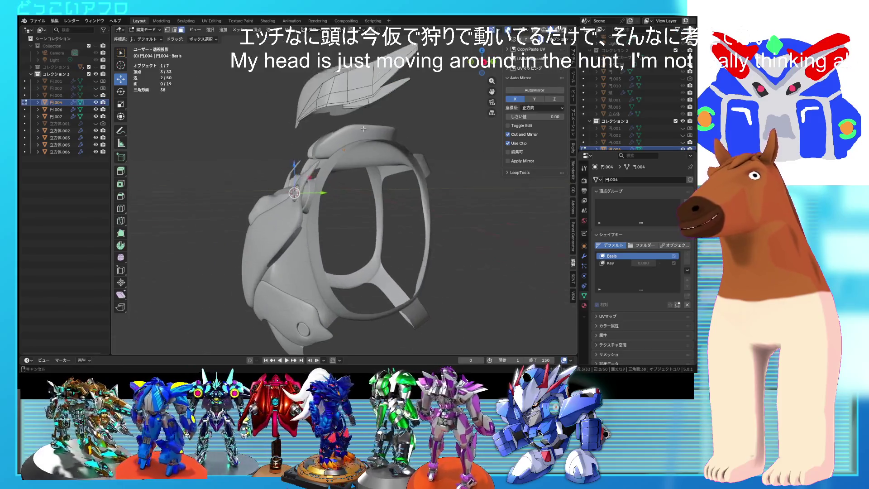
Finish moving the crest part and exit Edit Mode
{"action": "scroll", "coordinate": [344, 104], "scroll_direction": "down", "scroll_amount": 5}
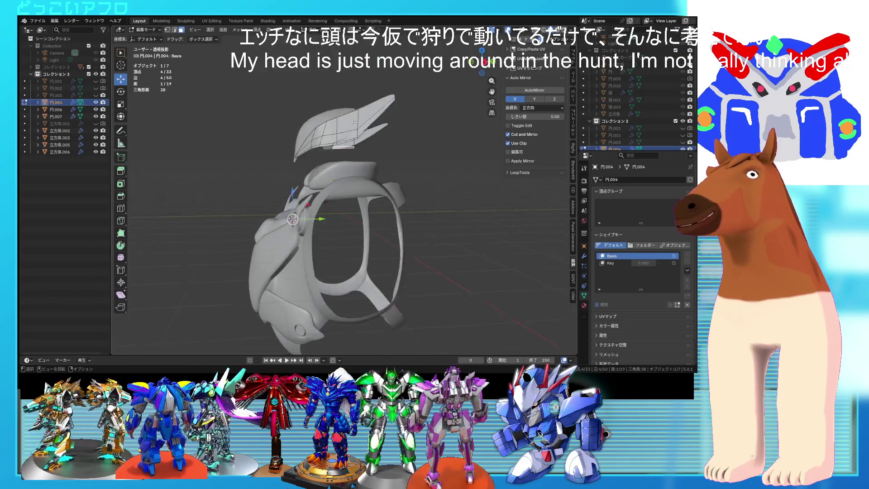
{"action": "left_click", "coordinate": [306, 200]}
{"action": "key", "text": "Tab"}
{"action": "mouse_move", "coordinate": [306, 199]}
{"action": "middle_mouse_down"}
{"action": "mouse_move", "coordinate": [534, 193]}
{"action": "mouse_move", "coordinate": [408, 193]}
{"action": "mouse_move", "coordinate": [357, 181]}
{"action": "middle_mouse_up"}
Select a shortest-path edge run on the helmet face piece, then exit and deselect it
{"action": "left_click", "coordinate": [357, 180]}
{"action": "key", "text": "Tab"}
{"action": "scroll", "coordinate": [358, 180], "scroll_direction": "up", "scroll_amount": 4}
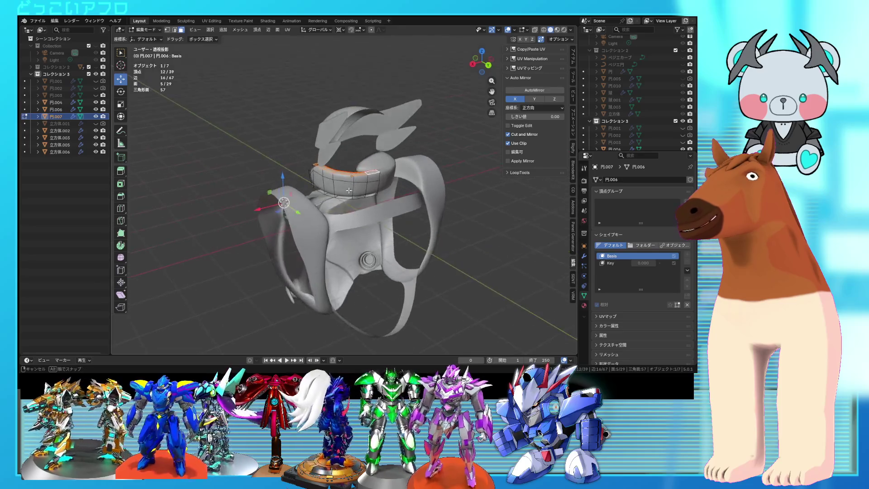
{"action": "left_click", "coordinate": [378, 169], "text": "ctrl"}
{"action": "middle_click_drag", "start_coordinate": [378, 169], "coordinate": [408, 168]}
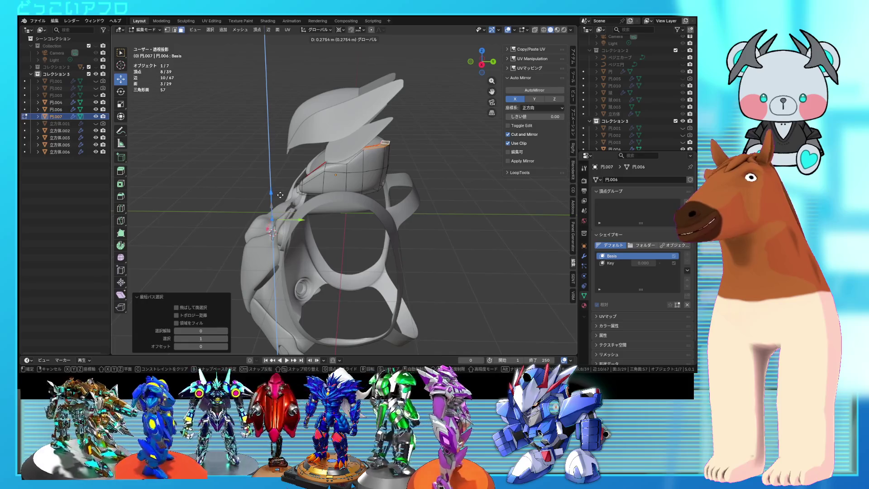
{"action": "key", "text": "Tab"}
{"action": "scroll", "coordinate": [428, 194], "scroll_direction": "down", "scroll_amount": 4}
{"action": "mouse_move", "coordinate": [429, 194]}
{"action": "middle_mouse_down"}
{"action": "mouse_move", "coordinate": [538, 192]}
{"action": "mouse_move", "coordinate": [435, 200]}
{"action": "mouse_move", "coordinate": [463, 182]}
{"action": "mouse_move", "coordinate": [391, 165]}
{"action": "mouse_move", "coordinate": [463, 170]}
{"action": "mouse_move", "coordinate": [441, 167]}
{"action": "mouse_move", "coordinate": [382, 191]}
{"action": "mouse_move", "coordinate": [425, 197]}
{"action": "middle_mouse_up"}
{"action": "left_click", "coordinate": [468, 194]}
In edge select mode, duplicate and extrude a short mask edge run into a new strip
{"action": "scroll", "coordinate": [464, 170], "scroll_direction": "up", "scroll_amount": 3}
{"action": "left_click", "coordinate": [382, 178]}
{"action": "key", "text": "Tab"}
{"action": "key", "text": "2"}
{"action": "left_click", "coordinate": [381, 191], "text": "alt"}
{"action": "left_click", "coordinate": [442, 199]}
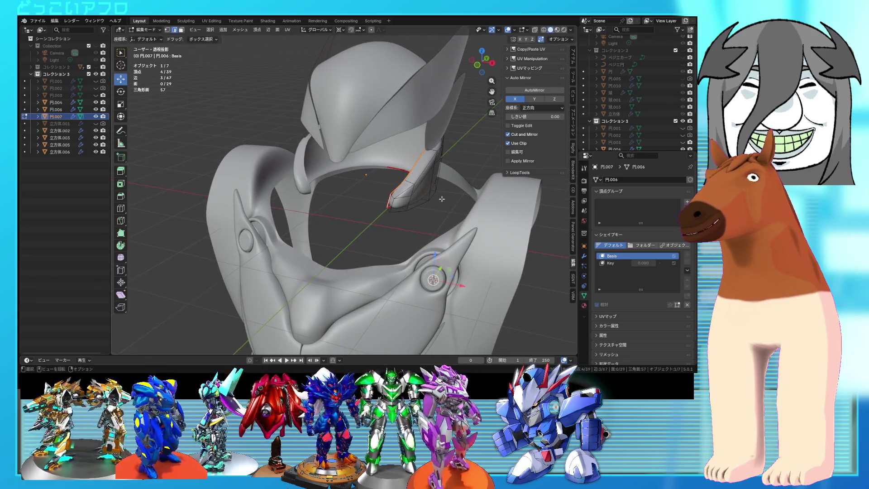
{"action": "left_click", "coordinate": [448, 199]}
{"action": "left_click", "coordinate": [437, 198]}
{"action": "mouse_move", "coordinate": [437, 198]}
{"action": "middle_mouse_down"}
{"action": "mouse_move", "coordinate": [383, 189]}
{"action": "mouse_move", "coordinate": [461, 193]}
{"action": "middle_mouse_up"}
Set the pivot point to the selection and move the new edge strip into place
{"action": "key", "text": "g"}
{"action": "left_click", "coordinate": [451, 195]}
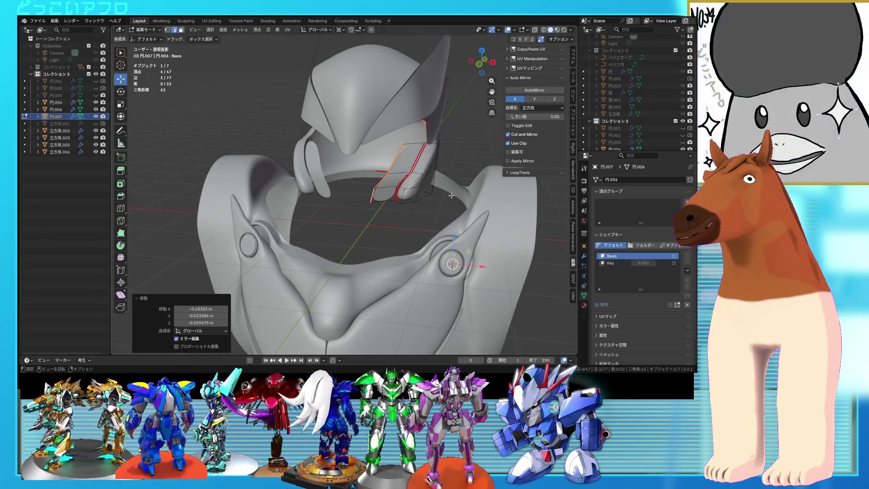
{"action": "left_click", "coordinate": [340, 29]}
{"action": "left_click", "coordinate": [339, 29]}
{"action": "left_click", "coordinate": [357, 61]}
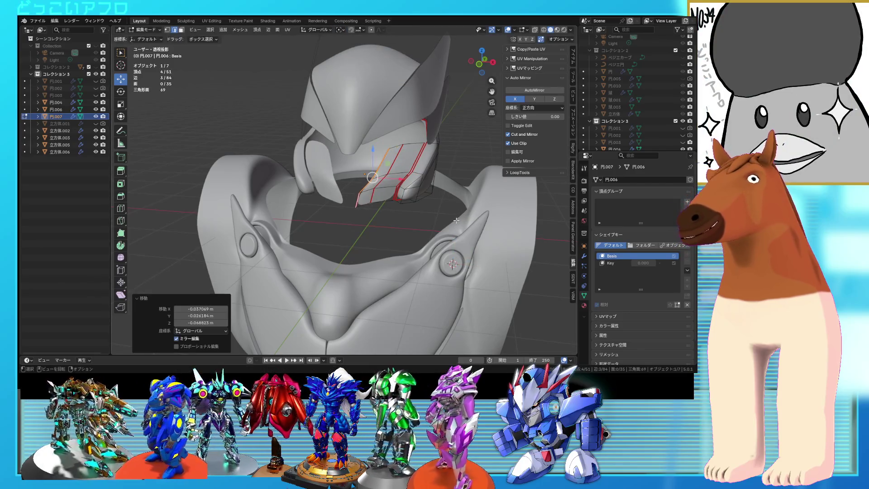
{"action": "mouse_move", "coordinate": [428, 209]}
{"action": "middle_mouse_down"}
{"action": "mouse_move", "coordinate": [430, 193]}
{"action": "mouse_move", "coordinate": [325, 175]}
{"action": "mouse_move", "coordinate": [431, 189]}
{"action": "mouse_move", "coordinate": [350, 173]}
{"action": "middle_mouse_up"}
{"action": "left_click", "coordinate": [397, 185]}
Reposition a single mask edge and vertex to wrap the visor over the face
{"action": "left_click", "coordinate": [318, 169]}
{"action": "left_click", "coordinate": [399, 184]}
{"action": "left_click", "coordinate": [330, 159]}
{"action": "left_click", "coordinate": [401, 191]}
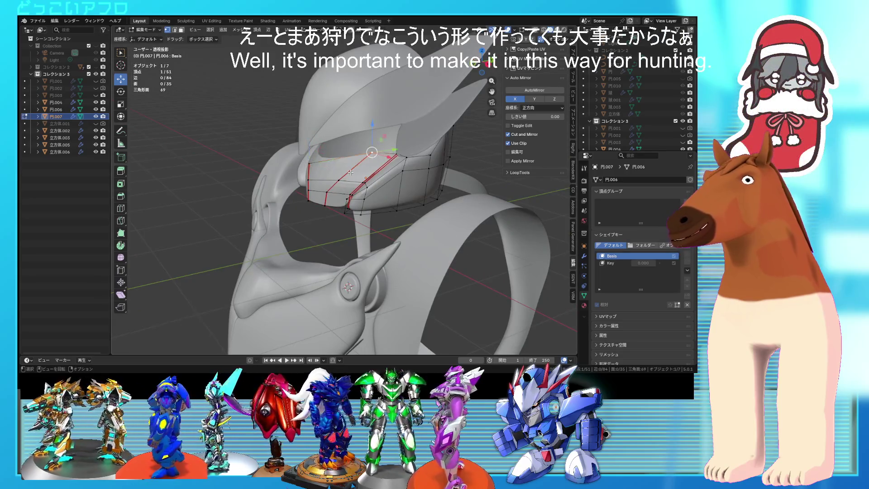
{"action": "middle_click_drag", "start_coordinate": [328, 199], "coordinate": [398, 226]}
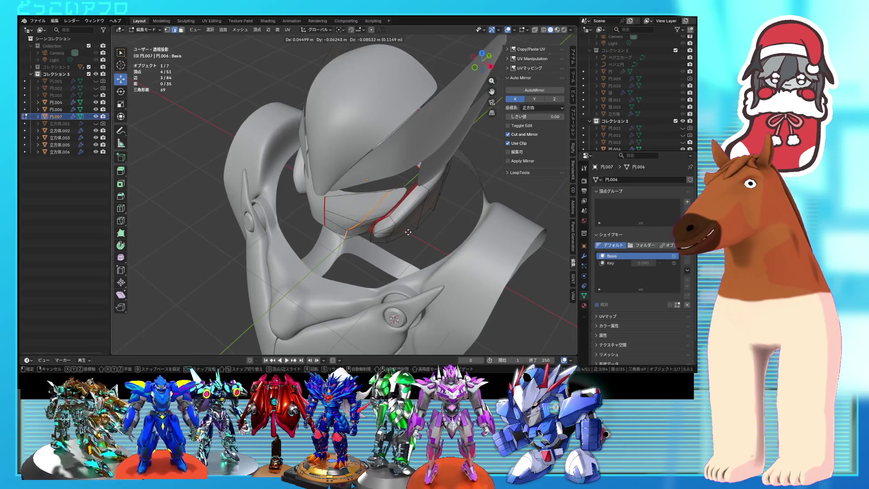
{"action": "left_click", "coordinate": [408, 235]}
{"action": "middle_click_drag", "start_coordinate": [407, 235], "coordinate": [396, 190]}
Return to vertex select mode, exit Edit Mode, and bring up the object context menu
{"action": "key", "text": "1"}
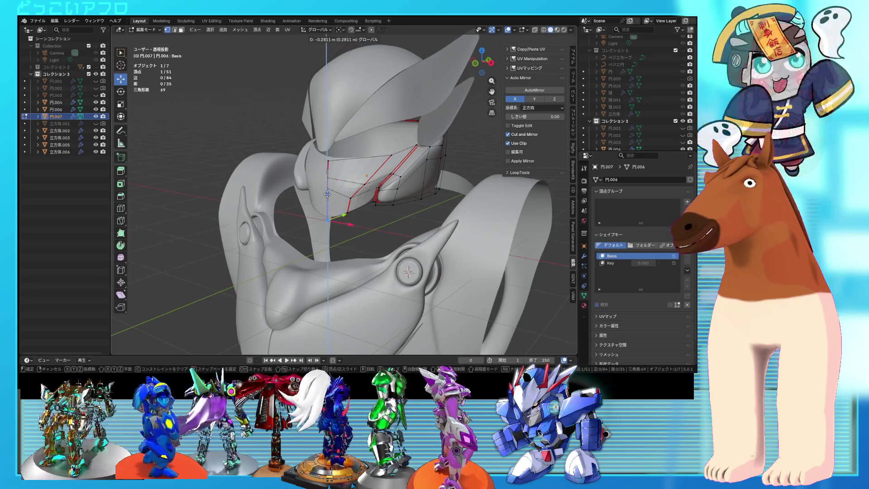
{"action": "key", "text": "Tab"}
{"action": "middle_click_drag", "start_coordinate": [438, 189], "coordinate": [405, 203]}
{"action": "right_click", "coordinate": [359, 178]}
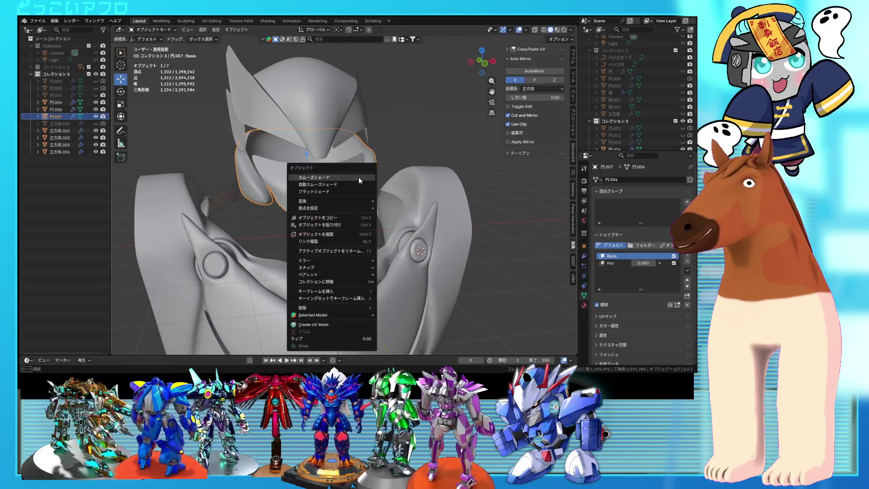
Smooth the face mask's shading, add an edge loop across it and move it along Y
{"action": "left_click", "coordinate": [358, 178]}
{"action": "mouse_move", "coordinate": [359, 177]}
{"action": "middle_mouse_down"}
{"action": "mouse_move", "coordinate": [403, 183]}
{"action": "mouse_move", "coordinate": [362, 185]}
{"action": "middle_mouse_up"}
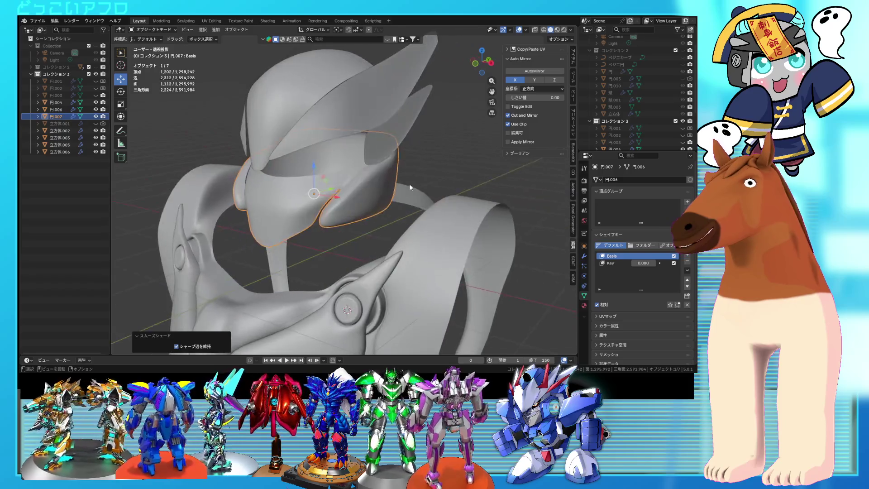
{"action": "key", "text": "Tab"}
{"action": "scroll", "coordinate": [343, 187], "scroll_direction": "up", "scroll_amount": 2}
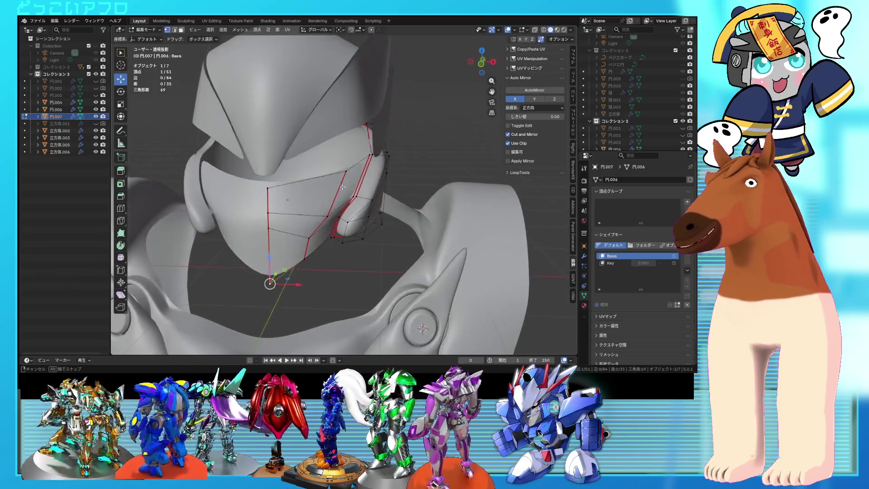
{"action": "left_click", "coordinate": [294, 213]}
{"action": "middle_click_drag", "start_coordinate": [315, 203], "coordinate": [285, 207]}
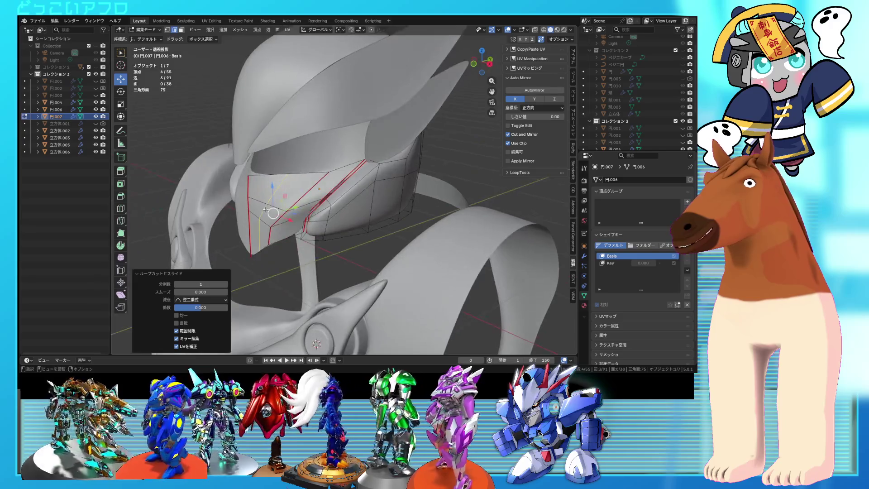
{"action": "key", "text": "g"}
{"action": "key", "text": "y"}
{"action": "left_click", "coordinate": [289, 208]}
Slide the new loop along Y and lower the selection, checking the mask in Object Mode
{"action": "mouse_move", "coordinate": [294, 198]}
{"action": "middle_mouse_down"}
{"action": "mouse_move", "coordinate": [294, 235]}
{"action": "mouse_move", "coordinate": [317, 208]}
{"action": "mouse_move", "coordinate": [362, 230]}
{"action": "middle_mouse_up"}
{"action": "left_click", "coordinate": [277, 227]}
{"action": "left_click", "coordinate": [329, 211]}
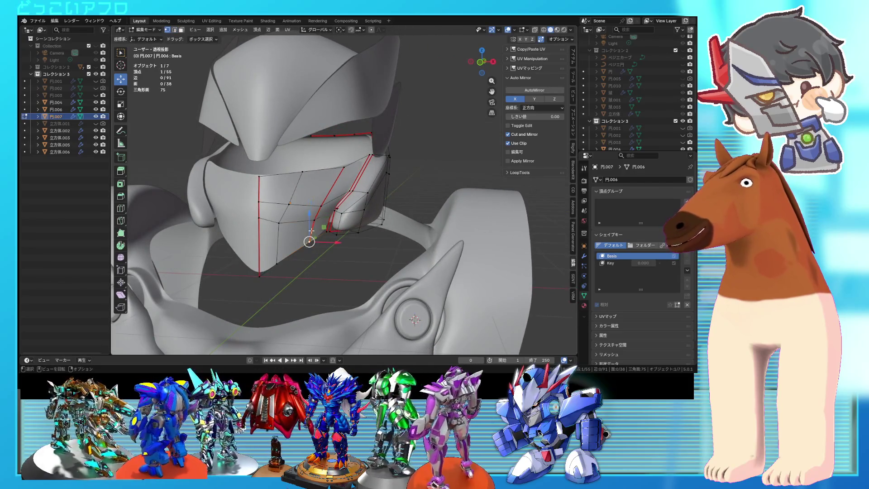
{"action": "left_click", "coordinate": [286, 247]}
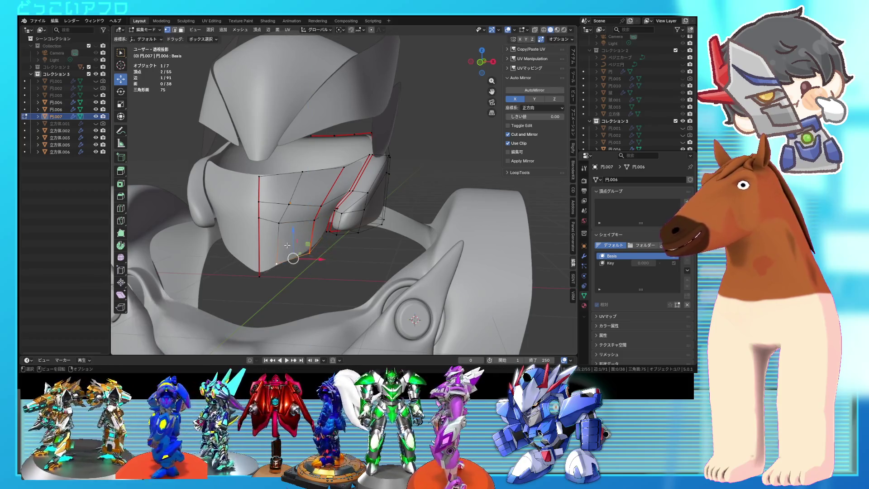
{"action": "left_click", "coordinate": [295, 235]}
{"action": "key", "text": "Tab"}
{"action": "mouse_move", "coordinate": [339, 236]}
{"action": "middle_mouse_down"}
{"action": "mouse_move", "coordinate": [451, 169]}
{"action": "mouse_move", "coordinate": [420, 180]}
{"action": "mouse_move", "coordinate": [449, 183]}
{"action": "middle_mouse_up"}
{"action": "key", "text": "Tab"}
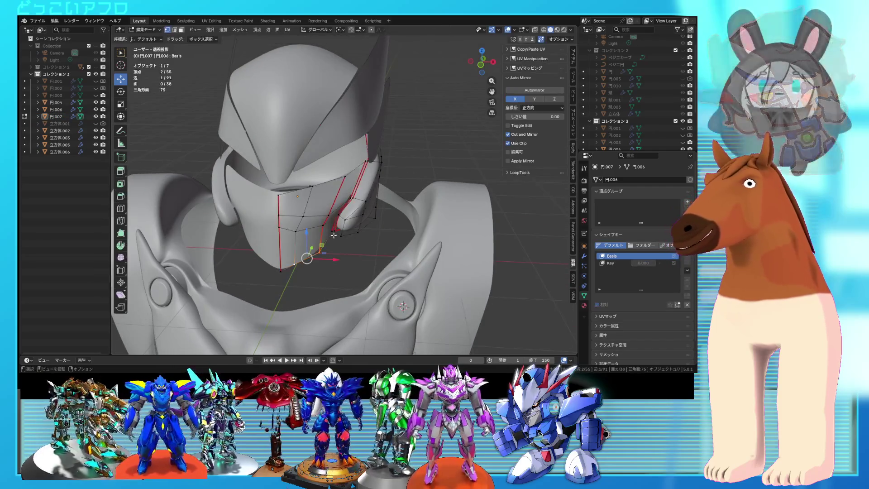
{"action": "scroll", "coordinate": [294, 235], "scroll_direction": "up", "scroll_amount": 3}
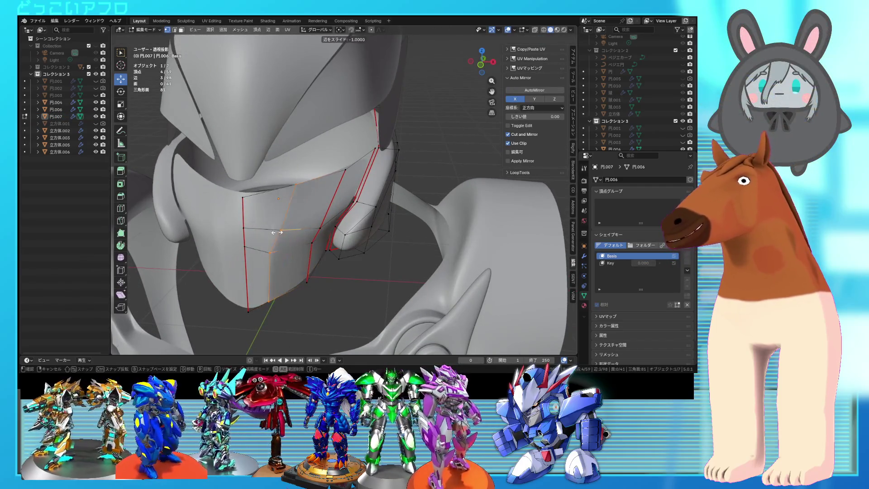
{"action": "left_click", "coordinate": [290, 234]}
Select two faces on the mask in face mode and move them outward
{"action": "key", "text": "3"}
{"action": "left_click", "coordinate": [261, 250]}
{"action": "left_click", "coordinate": [267, 210], "text": "shift"}
{"action": "mouse_move", "coordinate": [267, 209]}
{"action": "middle_mouse_down"}
{"action": "mouse_move", "coordinate": [281, 218]}
{"action": "mouse_move", "coordinate": [271, 222]}
{"action": "middle_mouse_up"}
{"action": "left_click_drag", "start_coordinate": [264, 220], "coordinate": [272, 224]}
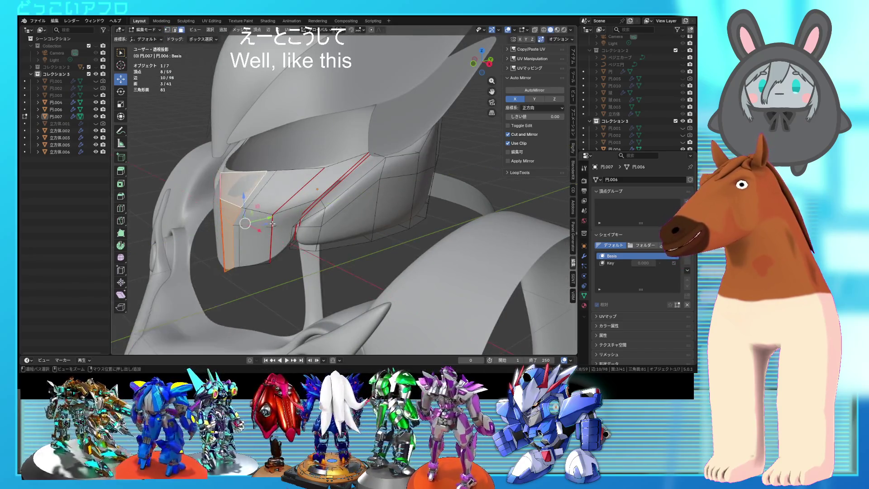
{"action": "key", "text": "Tab"}
{"action": "mouse_move", "coordinate": [272, 224]}
{"action": "middle_mouse_down"}
{"action": "mouse_move", "coordinate": [373, 216]}
{"action": "mouse_move", "coordinate": [396, 224]}
{"action": "mouse_move", "coordinate": [331, 198]}
{"action": "mouse_move", "coordinate": [281, 218]}
{"action": "middle_mouse_up"}
{"action": "key", "text": "Tab"}
{"action": "left_click", "coordinate": [283, 218]}
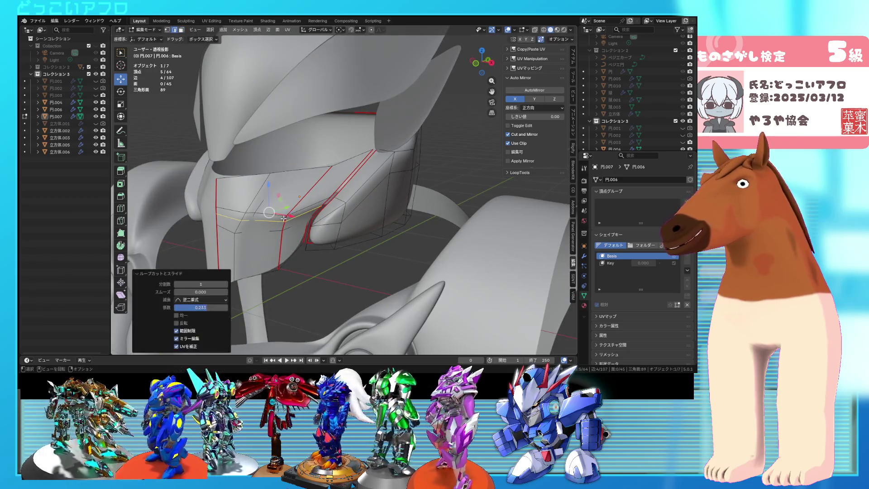
Move a single mask edge and select vertices along the shortest path
{"action": "left_click", "coordinate": [271, 214]}
{"action": "mouse_move", "coordinate": [280, 205]}
{"action": "middle_mouse_down"}
{"action": "mouse_move", "coordinate": [327, 199]}
{"action": "mouse_move", "coordinate": [344, 221]}
{"action": "mouse_move", "coordinate": [322, 218]}
{"action": "mouse_move", "coordinate": [268, 261]}
{"action": "middle_mouse_up"}
{"action": "left_click", "coordinate": [302, 185]}
{"action": "key", "text": "Tab"}
{"action": "key", "text": "Tab"}
{"action": "scroll", "coordinate": [321, 221], "scroll_direction": "up", "scroll_amount": 3}
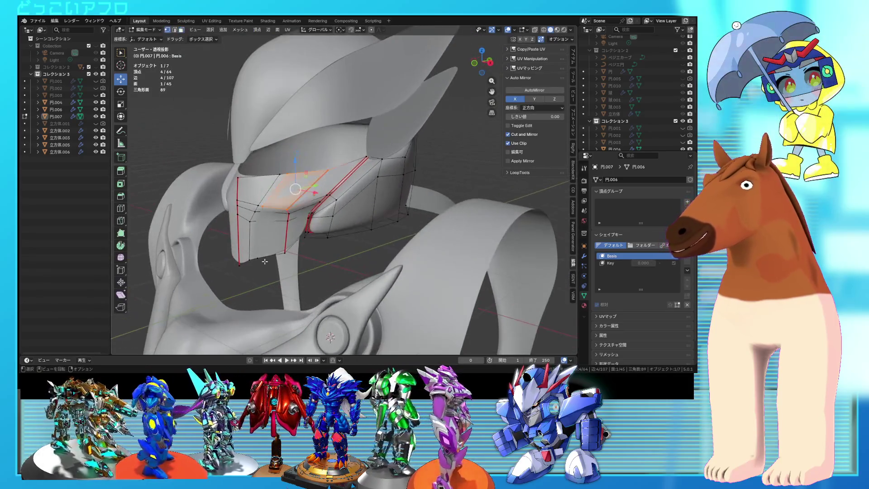
{"action": "left_click", "coordinate": [250, 221], "text": "ctrl"}
{"action": "mouse_move", "coordinate": [249, 221]}
{"action": "middle_mouse_down"}
{"action": "mouse_move", "coordinate": [272, 248]}
{"action": "mouse_move", "coordinate": [441, 250]}
{"action": "mouse_move", "coordinate": [386, 250]}
{"action": "mouse_move", "coordinate": [403, 240]}
{"action": "middle_mouse_up"}
{"action": "key", "text": "Tab"}
{"action": "scroll", "coordinate": [279, 246], "scroll_direction": "down", "scroll_amount": 3}
{"action": "scroll", "coordinate": [440, 250], "scroll_direction": "down", "scroll_amount": 2}
{"action": "scroll", "coordinate": [385, 231], "scroll_direction": "up", "scroll_amount": 4}
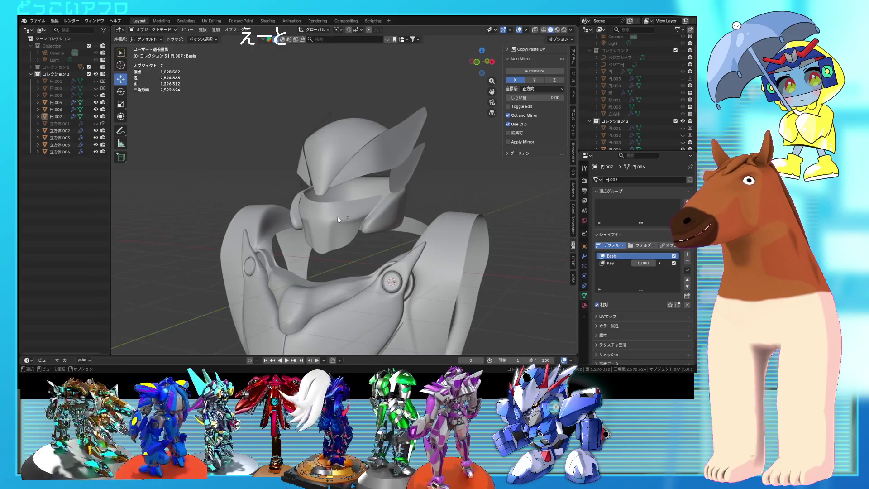
Extrude a rim edge of the mask and reposition it from the right side view
{"action": "left_click", "coordinate": [337, 217]}
{"action": "key", "text": "Tab"}
{"action": "left_click", "coordinate": [332, 212]}
{"action": "middle_click_drag", "start_coordinate": [332, 212], "coordinate": [355, 219]}
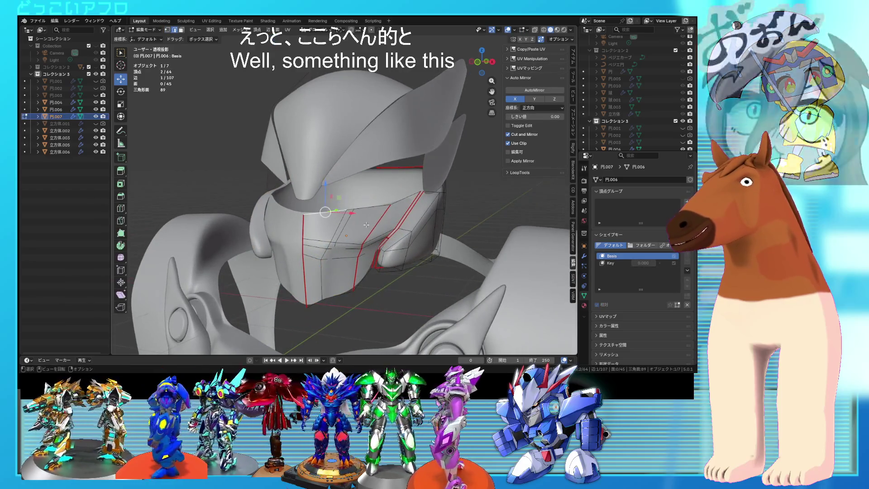
{"action": "key", "text": "e"}
{"action": "left_click", "coordinate": [363, 221]}
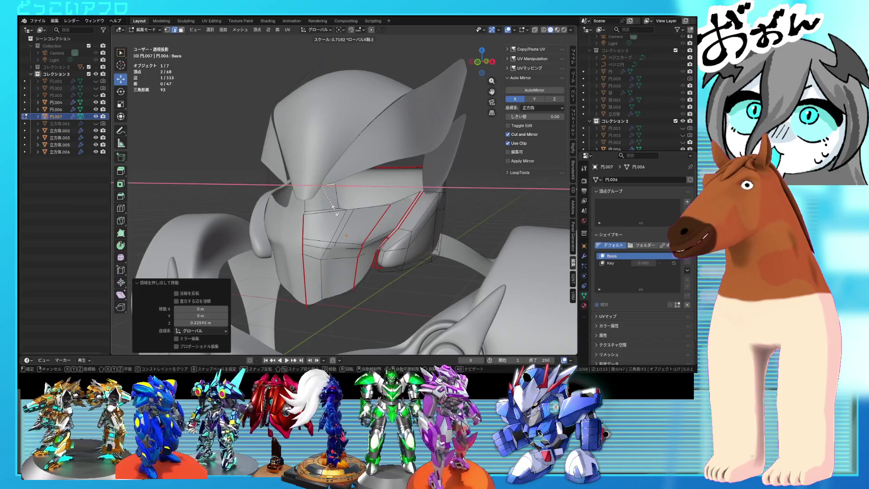
{"action": "mouse_move", "coordinate": [365, 244]}
{"action": "middle_mouse_down", "text": "alt"}
{"action": "mouse_move", "coordinate": [339, 255]}
{"action": "mouse_move", "coordinate": [384, 268]}
{"action": "mouse_move", "coordinate": [382, 245]}
{"action": "middle_mouse_up", "text": "alt"}
{"action": "left_click", "coordinate": [370, 255]}
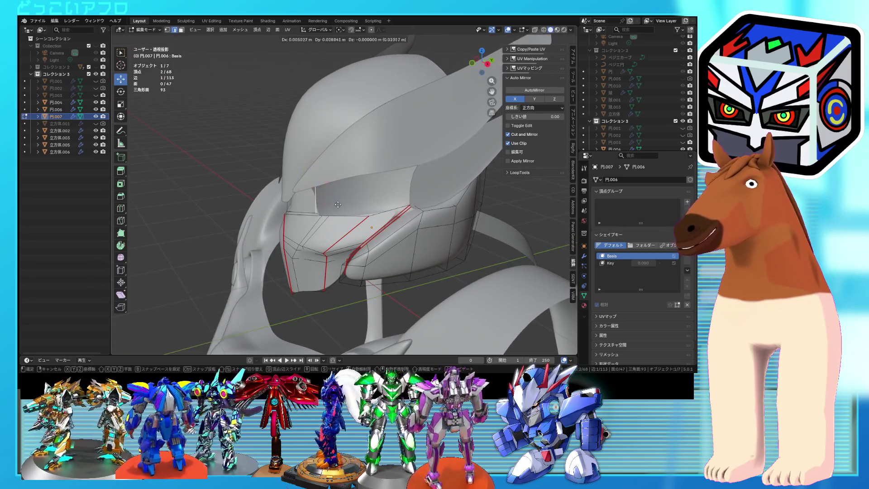
{"action": "left_click", "coordinate": [348, 202]}
{"action": "mouse_move", "coordinate": [348, 201]}
{"action": "middle_mouse_down"}
{"action": "mouse_move", "coordinate": [342, 185]}
{"action": "mouse_move", "coordinate": [330, 194]}
{"action": "middle_mouse_up"}
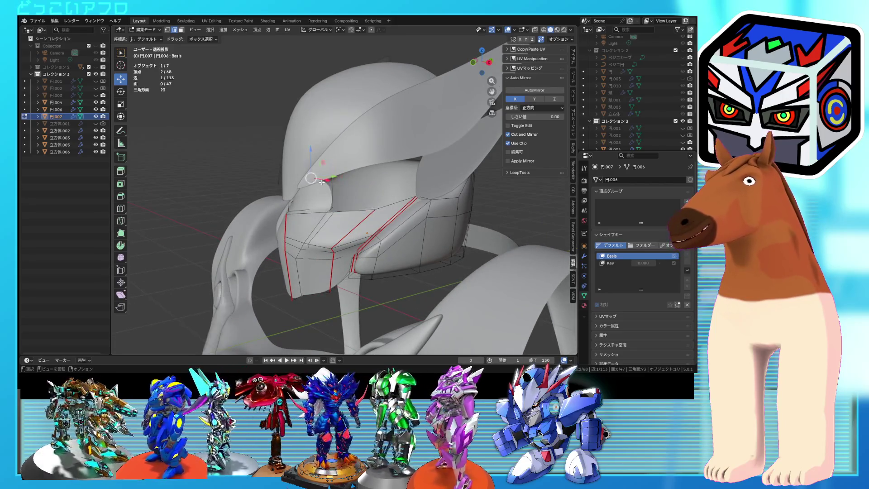
In see-through wireframe, extrude another mask edge and slide it into place
{"action": "key", "text": "shift+z"}
{"action": "key", "text": "e"}
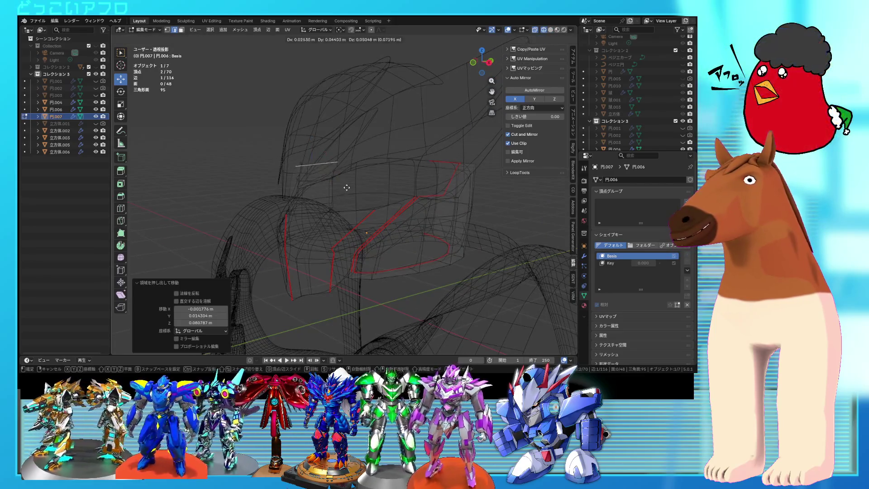
{"action": "key", "text": "shift+z"}
{"action": "left_click", "coordinate": [335, 209]}
{"action": "mouse_move", "coordinate": [335, 209]}
{"action": "middle_mouse_down"}
{"action": "mouse_move", "coordinate": [406, 234]}
{"action": "mouse_move", "coordinate": [301, 213]}
{"action": "mouse_move", "coordinate": [317, 204]}
{"action": "mouse_move", "coordinate": [374, 214]}
{"action": "mouse_move", "coordinate": [367, 222]}
{"action": "mouse_move", "coordinate": [392, 213]}
{"action": "mouse_move", "coordinate": [380, 209]}
{"action": "middle_mouse_up"}
{"action": "key", "text": "Tab"}
{"action": "key", "text": "Tab"}
{"action": "scroll", "coordinate": [364, 226], "scroll_direction": "up", "scroll_amount": 3}
Move a mask edge in Right Ortho view and extrude it into a new face toward the jaw
{"action": "left_click", "coordinate": [405, 216]}
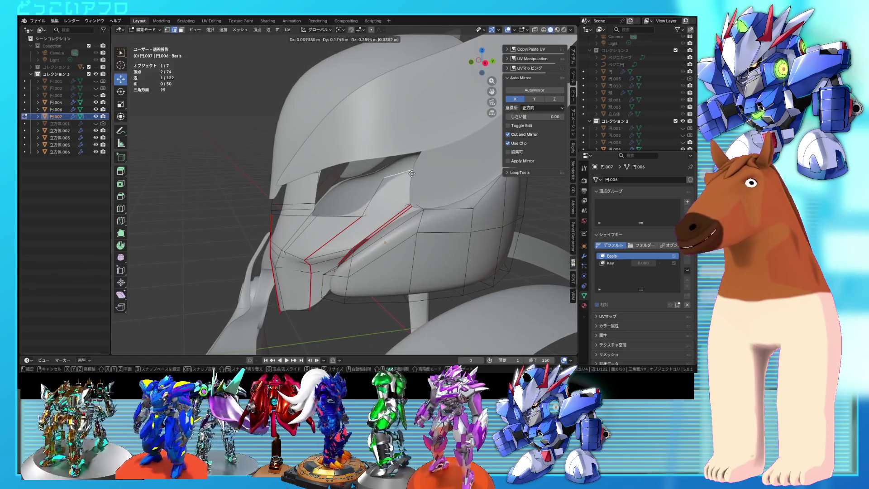
{"action": "left_click", "coordinate": [411, 174]}
{"action": "key", "text": "Tab"}
{"action": "mouse_move", "coordinate": [411, 181]}
{"action": "middle_mouse_down"}
{"action": "mouse_move", "coordinate": [410, 217]}
{"action": "mouse_move", "coordinate": [395, 223]}
{"action": "middle_mouse_up"}
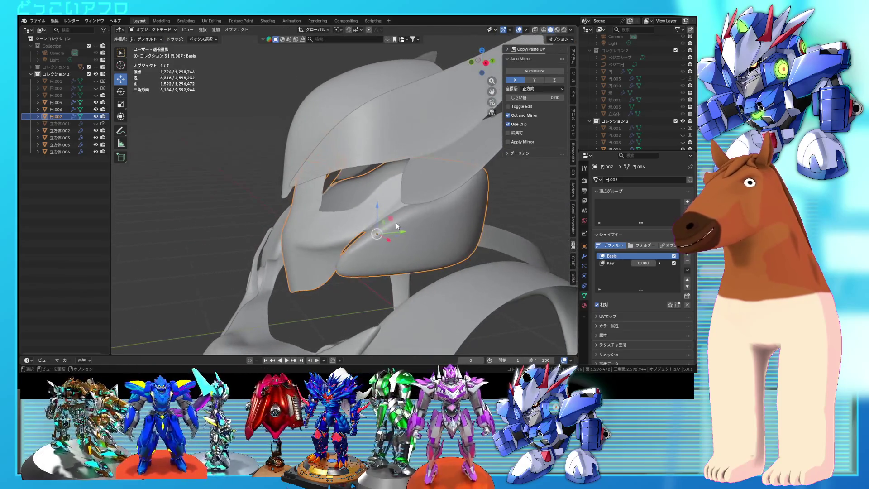
{"action": "key", "text": "Tab"}
{"action": "key", "text": "KP_3"}
{"action": "key", "text": "g"}
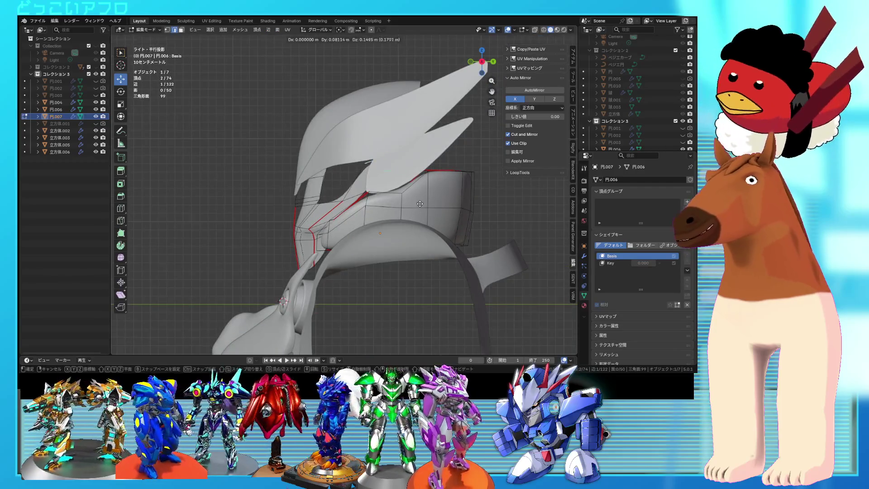
{"action": "left_click", "coordinate": [420, 204]}
{"action": "mouse_move", "coordinate": [420, 204]}
{"action": "middle_mouse_down"}
{"action": "mouse_move", "coordinate": [369, 175]}
{"action": "mouse_move", "coordinate": [425, 197]}
{"action": "mouse_move", "coordinate": [329, 209]}
{"action": "middle_mouse_up"}
{"action": "key", "text": "e"}
{"action": "left_click", "coordinate": [369, 175]}
{"action": "key", "text": "Tab"}
Nudge a single mask vertex −0.027 m along Y, then leave Edit Mode
{"action": "key", "text": "Tab"}
{"action": "scroll", "coordinate": [388, 204], "scroll_direction": "up", "scroll_amount": 3}
{"action": "key", "text": "1"}
{"action": "left_click_drag", "start_coordinate": [330, 208], "coordinate": [346, 207]}
{"action": "key", "text": "Tab"}
{"action": "mouse_move", "coordinate": [346, 207]}
{"action": "middle_mouse_down"}
{"action": "mouse_move", "coordinate": [433, 210]}
{"action": "mouse_move", "coordinate": [368, 207]}
{"action": "mouse_move", "coordinate": [381, 202]}
{"action": "mouse_move", "coordinate": [377, 215]}
{"action": "middle_mouse_up"}
{"action": "scroll", "coordinate": [377, 215], "scroll_direction": "down", "scroll_amount": 3}
{"action": "left_click", "coordinate": [434, 249]}
{"action": "scroll", "coordinate": [433, 249], "scroll_direction": "up", "scroll_amount": 2}
Select the face mask's front vertices with shortest-path selection and move them
{"action": "mouse_move", "coordinate": [433, 249]}
{"action": "middle_mouse_down"}
{"action": "mouse_move", "coordinate": [460, 235]}
{"action": "mouse_move", "coordinate": [428, 233]}
{"action": "mouse_move", "coordinate": [424, 243]}
{"action": "middle_mouse_up"}
{"action": "left_click", "coordinate": [360, 184]}
{"action": "key", "text": "Tab"}
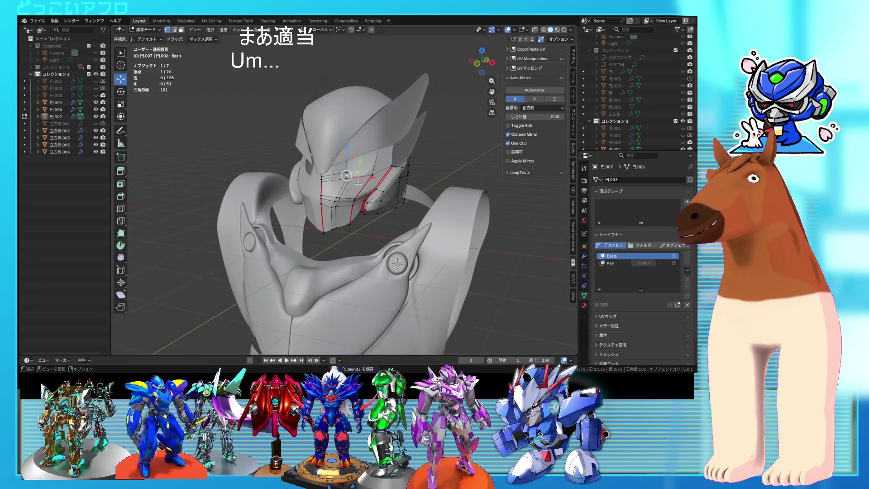
{"action": "left_click", "coordinate": [363, 190], "text": "ctrl"}
{"action": "left_click", "coordinate": [352, 192]}
{"action": "mouse_move", "coordinate": [351, 192]}
{"action": "middle_mouse_down"}
{"action": "mouse_move", "coordinate": [337, 198]}
{"action": "mouse_move", "coordinate": [450, 216]}
{"action": "mouse_move", "coordinate": [446, 203]}
{"action": "mouse_move", "coordinate": [452, 239]}
{"action": "mouse_move", "coordinate": [485, 225]}
{"action": "mouse_move", "coordinate": [422, 219]}
{"action": "middle_mouse_up"}
{"action": "right_click", "coordinate": [333, 196]}
{"action": "key", "text": "Tab"}
{"action": "scroll", "coordinate": [450, 215], "scroll_direction": "down", "scroll_amount": 3}
{"action": "scroll", "coordinate": [422, 219], "scroll_direction": "up", "scroll_amount": 4}
{"action": "key", "text": "Tab"}
{"action": "scroll", "coordinate": [460, 237], "scroll_direction": "up", "scroll_amount": 3}
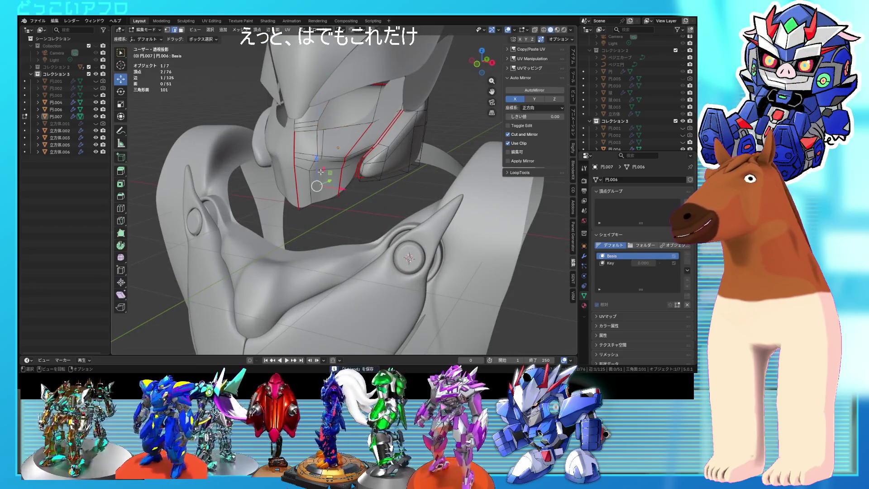
Extend the vertex selection along the mask edge, then move and rotate it
{"action": "left_click", "coordinate": [337, 225], "text": "ctrl"}
{"action": "mouse_move", "coordinate": [319, 166]}
{"action": "middle_mouse_down"}
{"action": "mouse_move", "coordinate": [338, 225]}
{"action": "mouse_move", "coordinate": [369, 209]}
{"action": "mouse_move", "coordinate": [354, 200]}
{"action": "mouse_move", "coordinate": [382, 195]}
{"action": "middle_mouse_up"}
{"action": "key", "text": "g"}
{"action": "key", "text": "Tab"}
{"action": "key", "text": "Tab"}
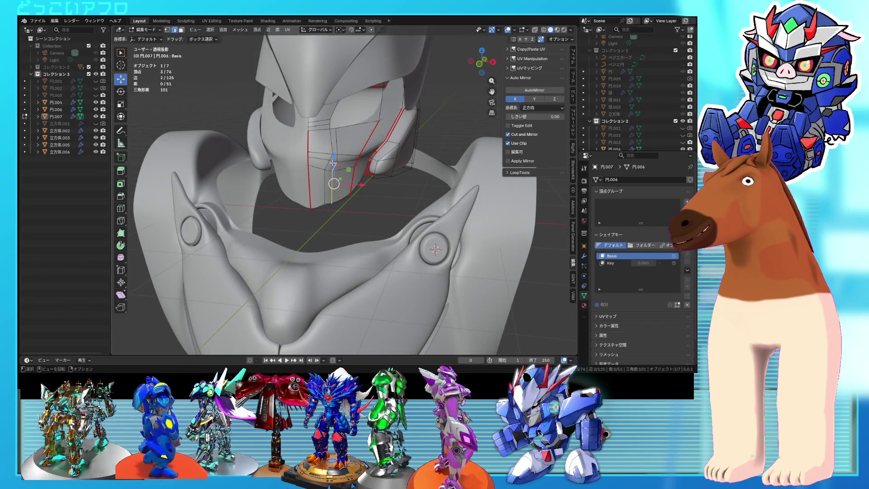
{"action": "left_click", "coordinate": [328, 185], "text": "ctrl"}
{"action": "key", "text": "r"}
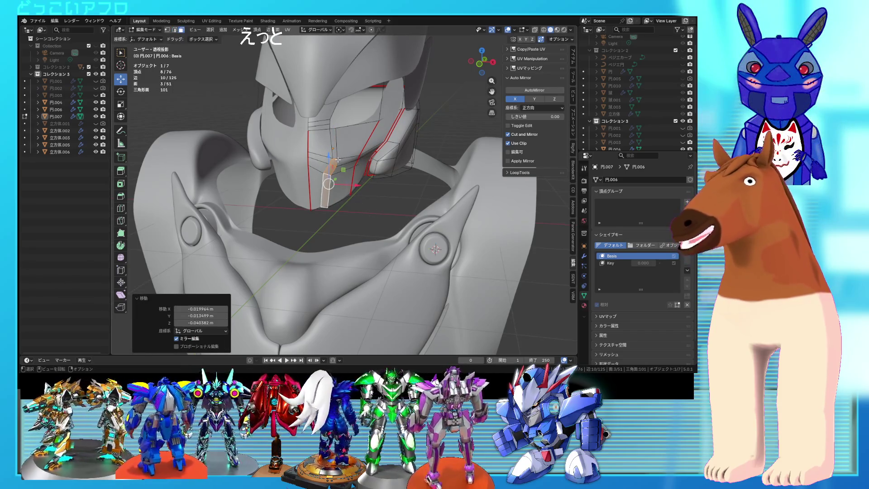
{"action": "middle_click_drag", "start_coordinate": [354, 162], "coordinate": [328, 165]}
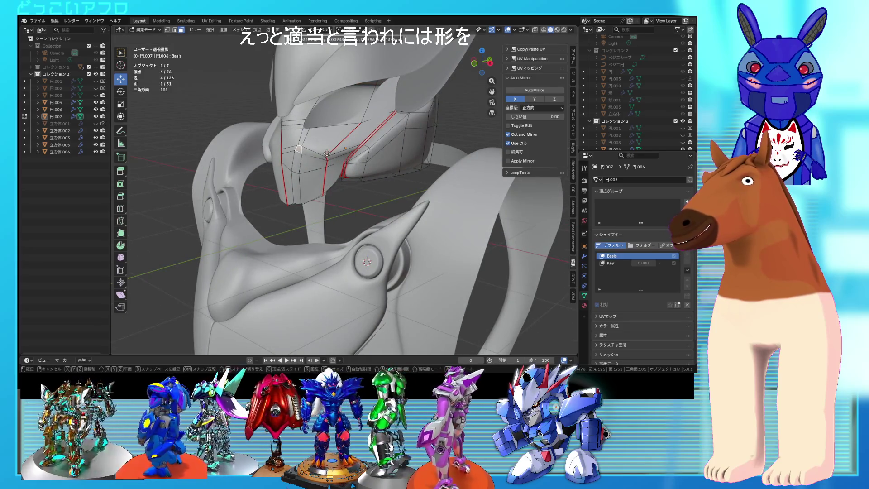
{"action": "left_click", "coordinate": [326, 154]}
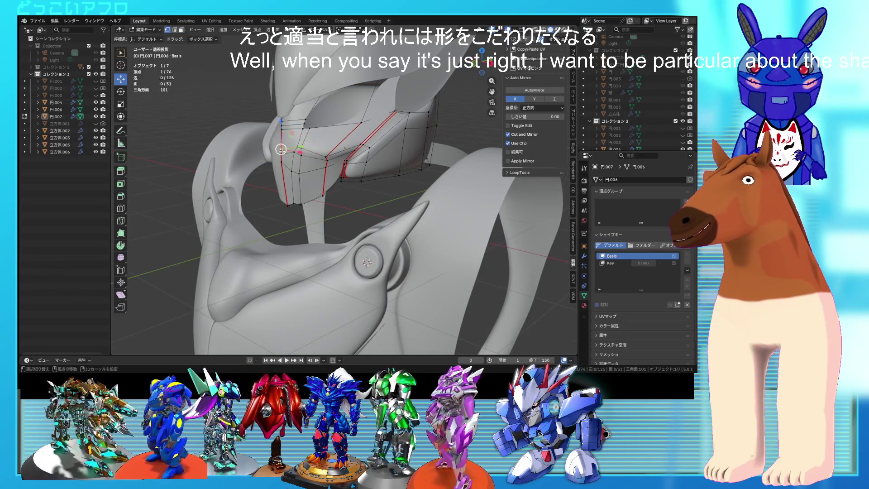
Rotate a cheek edge of the mask by 60.2° in edge select mode
{"action": "key", "text": "Tab"}
{"action": "scroll", "coordinate": [460, 219], "scroll_direction": "down", "scroll_amount": 5}
{"action": "mouse_move", "coordinate": [461, 219]}
{"action": "middle_mouse_down"}
{"action": "mouse_move", "coordinate": [389, 204]}
{"action": "mouse_move", "coordinate": [339, 177]}
{"action": "middle_mouse_up"}
{"action": "key", "text": "Tab"}
{"action": "scroll", "coordinate": [428, 219], "scroll_direction": "up", "scroll_amount": 5}
{"action": "scroll", "coordinate": [357, 193], "scroll_direction": "up", "scroll_amount": 2}
{"action": "key", "text": "2"}
{"action": "left_click", "coordinate": [328, 160]}
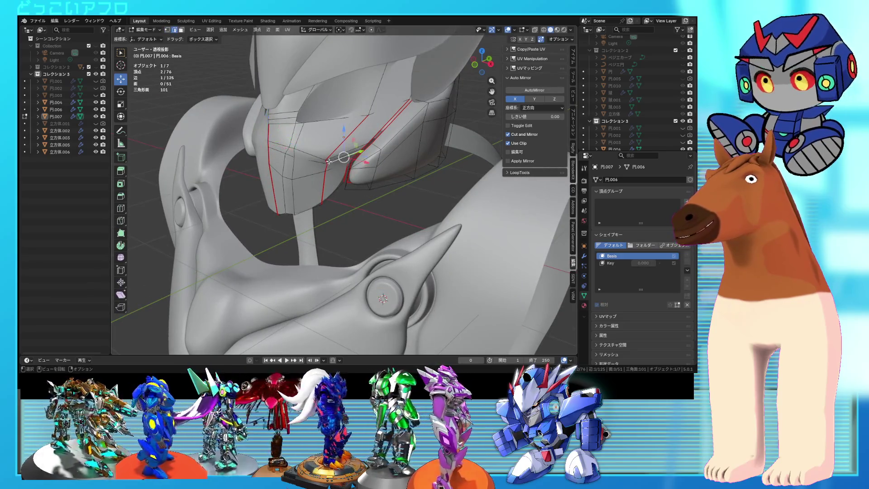
{"action": "key", "text": "g"}
{"action": "middle_click_drag", "start_coordinate": [328, 160], "coordinate": [367, 185]}
{"action": "key", "text": "r"}
{"action": "left_click", "coordinate": [303, 193]}
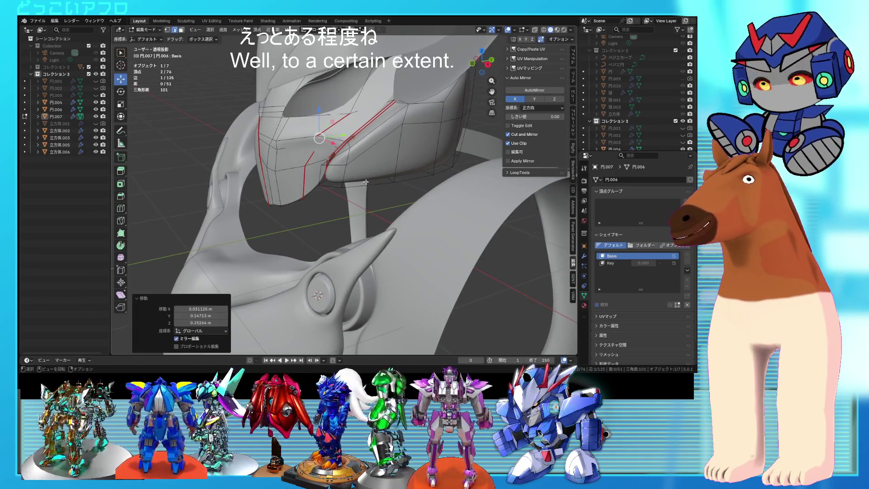
Move the cheek edge along Y and scale it, viewed from the right in wireframe
{"action": "middle_click_drag", "start_coordinate": [303, 193], "coordinate": [301, 209]}
{"action": "key", "text": "g"}
{"action": "key", "text": "y"}
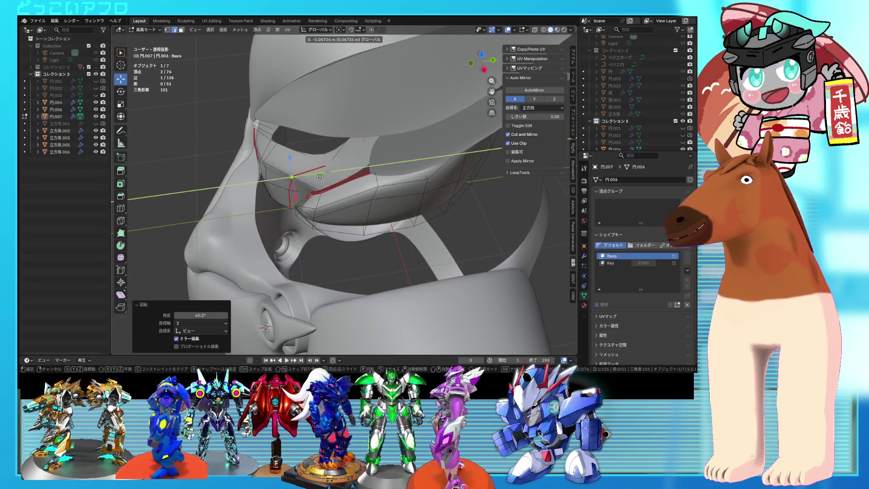
{"action": "key", "text": "shift+z"}
{"action": "middle_click_drag", "start_coordinate": [330, 173], "coordinate": [315, 154], "text": "alt"}
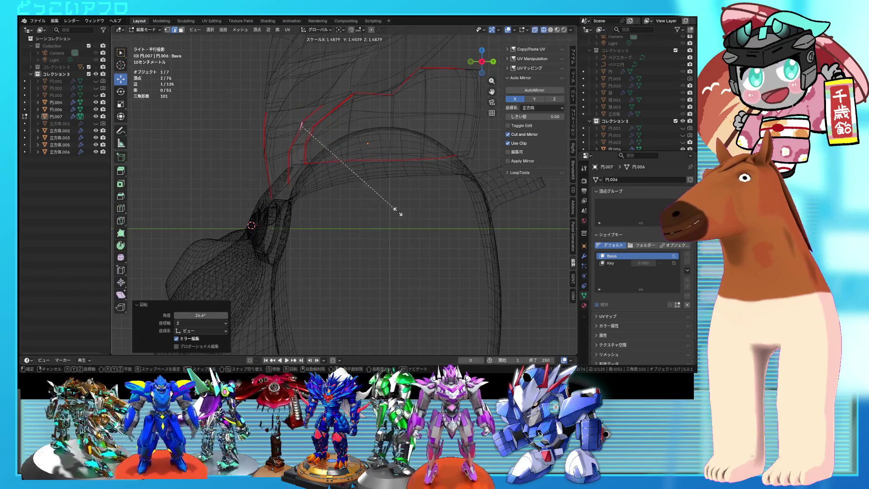
{"action": "key", "text": "s"}
{"action": "left_click", "coordinate": [375, 194]}
{"action": "mouse_move", "coordinate": [347, 165]}
{"action": "middle_mouse_down"}
{"action": "mouse_move", "coordinate": [440, 191]}
{"action": "mouse_move", "coordinate": [369, 167]}
{"action": "mouse_move", "coordinate": [388, 219]}
{"action": "mouse_move", "coordinate": [345, 191]}
{"action": "mouse_move", "coordinate": [362, 196]}
{"action": "mouse_move", "coordinate": [318, 180]}
{"action": "middle_mouse_up"}
{"action": "key", "text": "shift+z"}
{"action": "left_click", "coordinate": [378, 199]}
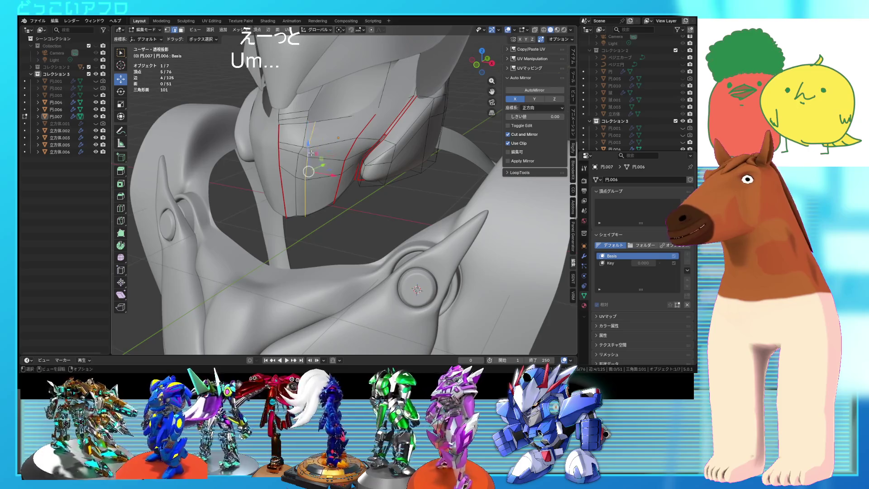
Dissolve the extra mask faces and return to Object Mode
{"action": "left_click", "coordinate": [304, 160]}
{"action": "key", "text": "Tab"}
{"action": "mouse_move", "coordinate": [305, 160]}
{"action": "middle_mouse_down"}
{"action": "mouse_move", "coordinate": [414, 174]}
{"action": "mouse_move", "coordinate": [347, 169]}
{"action": "mouse_move", "coordinate": [370, 165]}
{"action": "mouse_move", "coordinate": [355, 159]}
{"action": "mouse_move", "coordinate": [374, 155]}
{"action": "mouse_move", "coordinate": [411, 216]}
{"action": "mouse_move", "coordinate": [315, 145]}
{"action": "mouse_move", "coordinate": [369, 157]}
{"action": "mouse_move", "coordinate": [382, 183]}
{"action": "mouse_move", "coordinate": [395, 186]}
{"action": "mouse_move", "coordinate": [447, 179]}
{"action": "mouse_move", "coordinate": [450, 160]}
{"action": "mouse_move", "coordinate": [434, 195]}
{"action": "mouse_move", "coordinate": [453, 195]}
{"action": "mouse_move", "coordinate": [383, 194]}
{"action": "mouse_move", "coordinate": [386, 184]}
{"action": "middle_mouse_up"}
{"action": "scroll", "coordinate": [353, 171], "scroll_direction": "down", "scroll_amount": 3}
{"action": "scroll", "coordinate": [355, 159], "scroll_direction": "down", "scroll_amount": 2}
{"action": "scroll", "coordinate": [463, 221], "scroll_direction": "up", "scroll_amount": 4}
{"action": "scroll", "coordinate": [433, 233], "scroll_direction": "down", "scroll_amount": 4}
{"action": "key", "text": "ctrl+s"}
{"action": "scroll", "coordinate": [370, 156], "scroll_direction": "up", "scroll_amount": 3}
{"action": "scroll", "coordinate": [368, 154], "scroll_direction": "up", "scroll_amount": 2}
{"action": "scroll", "coordinate": [438, 178], "scroll_direction": "down", "scroll_amount": 3}
{"action": "scroll", "coordinate": [380, 179], "scroll_direction": "up", "scroll_amount": 4}
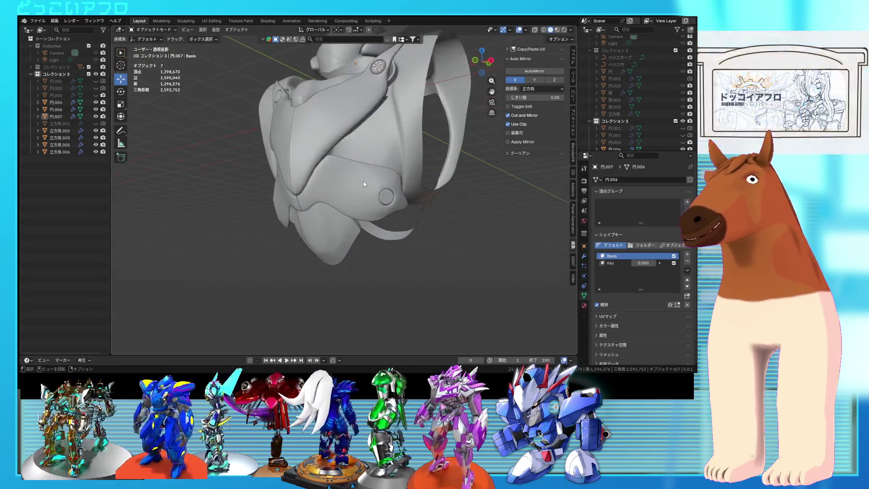
{"action": "left_click", "coordinate": [358, 178]}
{"action": "key", "text": "Tab"}
{"action": "middle_click_drag", "start_coordinate": [355, 177], "coordinate": [352, 172]}
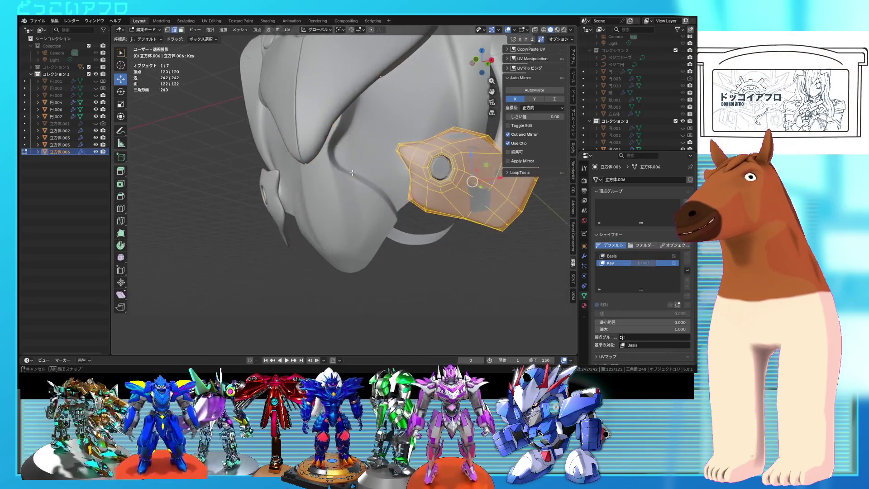
{"action": "key", "text": "Tab"}
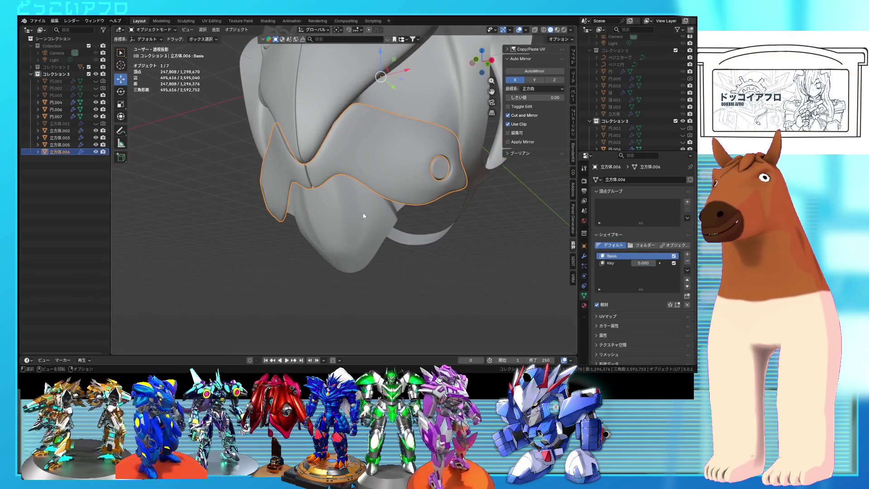
{"action": "key", "text": "ctrl+s"}
{"action": "key", "text": "Tab"}
{"action": "mouse_move", "coordinate": [355, 196]}
{"action": "middle_mouse_down"}
{"action": "mouse_move", "coordinate": [328, 190]}
{"action": "mouse_move", "coordinate": [460, 218]}
{"action": "mouse_move", "coordinate": [345, 221]}
{"action": "mouse_move", "coordinate": [388, 214]}
{"action": "mouse_move", "coordinate": [347, 172]}
{"action": "middle_mouse_up"}
{"action": "key", "text": "Tab"}
{"action": "scroll", "coordinate": [389, 203], "scroll_direction": "down", "scroll_amount": 4}
{"action": "left_click", "coordinate": [380, 207]}
{"action": "scroll", "coordinate": [353, 213], "scroll_direction": "up", "scroll_amount": 5}
{"action": "key", "text": "ctrl+s"}
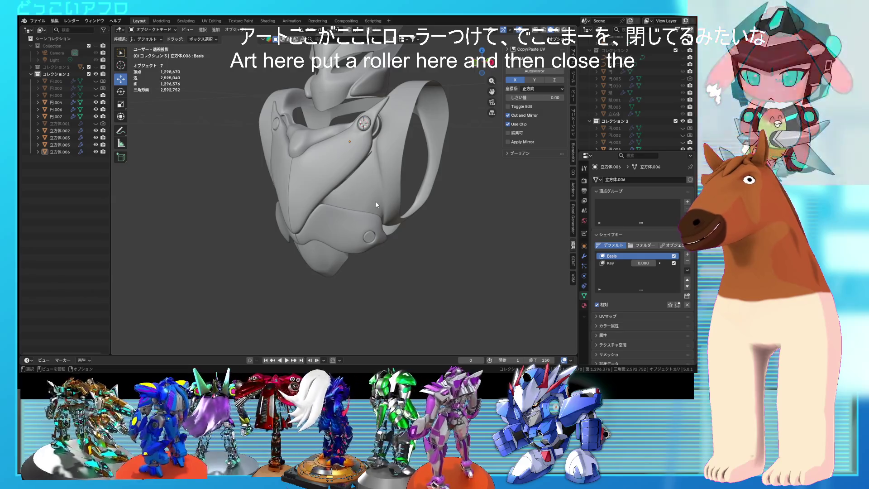
{"action": "mouse_move", "coordinate": [375, 202]}
{"action": "middle_mouse_down"}
{"action": "mouse_move", "coordinate": [356, 214]}
{"action": "mouse_move", "coordinate": [360, 202]}
{"action": "mouse_move", "coordinate": [334, 210]}
{"action": "mouse_move", "coordinate": [374, 202]}
{"action": "middle_mouse_up"}
Compare the thin strip and the lower armor plate, returning to the plate for editing
{"action": "scroll", "coordinate": [374, 202], "scroll_direction": "up", "scroll_amount": 3}
{"action": "key", "text": "Tab"}
{"action": "key", "text": "Tab"}
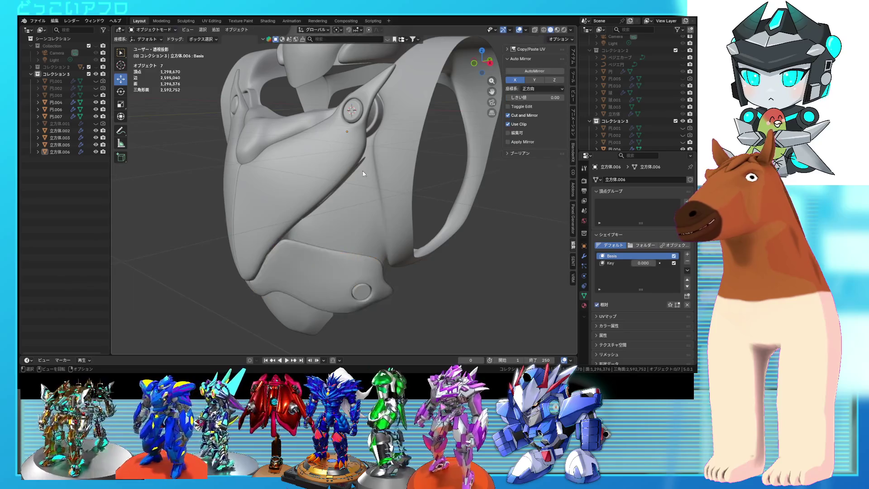
{"action": "left_click", "coordinate": [358, 166]}
{"action": "key", "text": "Tab"}
{"action": "middle_click_drag", "start_coordinate": [360, 167], "coordinate": [380, 147]}
{"action": "key", "text": "Tab"}
{"action": "left_click", "coordinate": [340, 205]}
{"action": "key", "text": "Tab"}
{"action": "middle_click_drag", "start_coordinate": [340, 204], "coordinate": [357, 206]}
{"action": "scroll", "coordinate": [356, 205], "scroll_direction": "up", "scroll_amount": 3}
Cut a new edge loop near the lower plate's top edge and save the file
{"action": "key", "text": "ctrl+r"}
{"action": "left_click", "coordinate": [312, 215]}
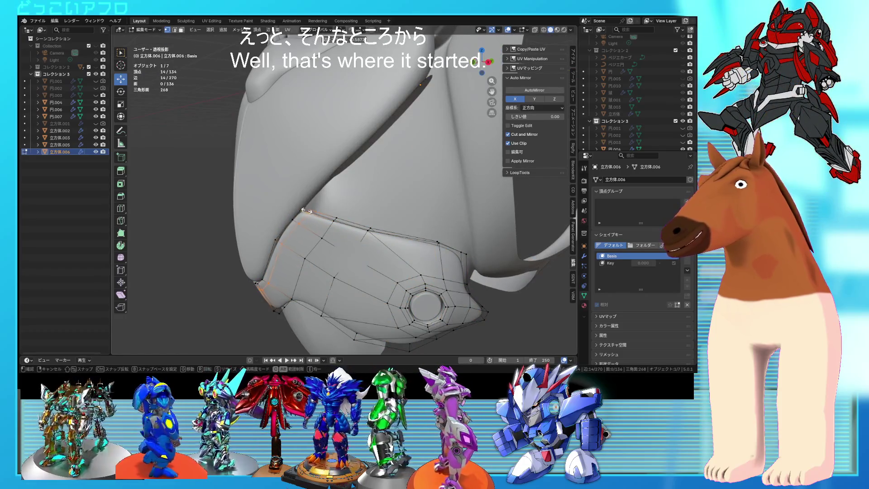
{"action": "left_click", "coordinate": [301, 208]}
{"action": "scroll", "coordinate": [376, 212], "scroll_direction": "down", "scroll_amount": 5}
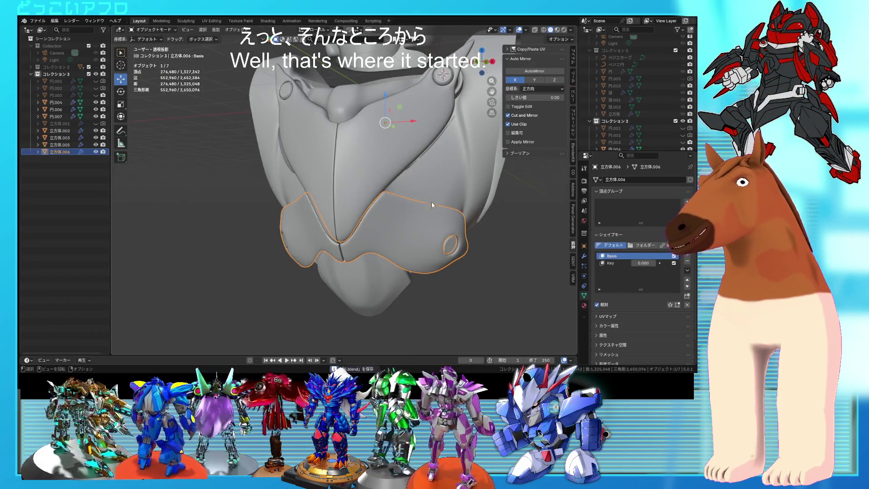
{"action": "key", "text": "ctrl+s"}
Duplicate a face at the plate's top corner and separate the copy into its own object
{"action": "key", "text": "Tab"}
{"action": "mouse_move", "coordinate": [465, 252]}
{"action": "middle_mouse_down"}
{"action": "mouse_move", "coordinate": [489, 243]}
{"action": "mouse_move", "coordinate": [452, 245]}
{"action": "mouse_move", "coordinate": [440, 233]}
{"action": "middle_mouse_up"}
{"action": "scroll", "coordinate": [439, 233], "scroll_direction": "up", "scroll_amount": 5}
{"action": "key", "text": "Tab"}
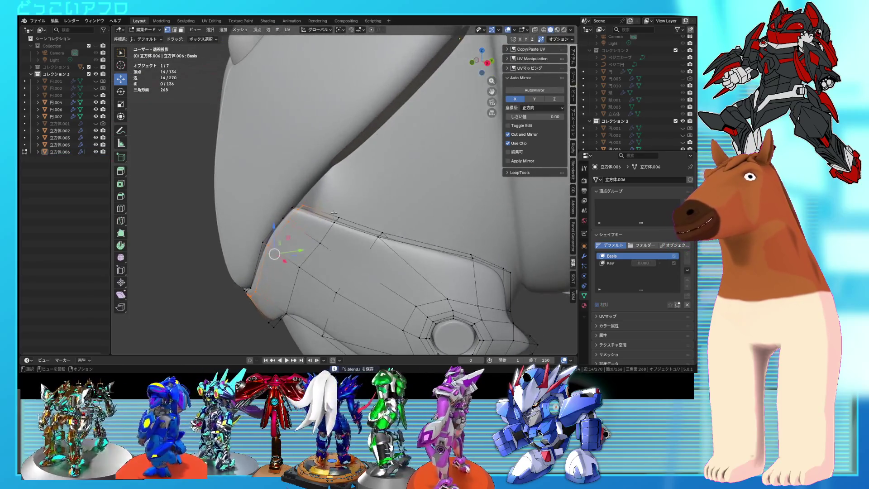
{"action": "left_click", "coordinate": [301, 206]}
{"action": "key", "text": "shift+d"}
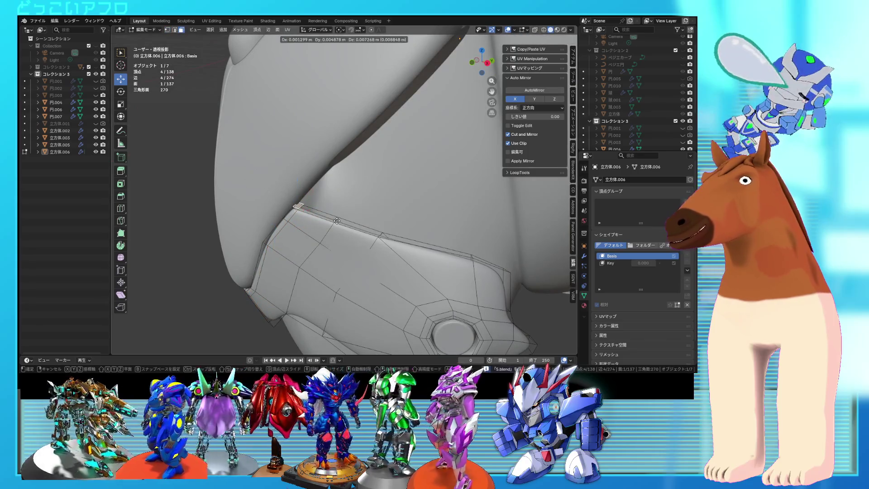
{"action": "left_click", "coordinate": [337, 213]}
{"action": "middle_click_drag", "start_coordinate": [339, 214], "coordinate": [383, 174], "text": "shift"}
{"action": "right_click", "coordinate": [375, 158]}
{"action": "mouse_move", "coordinate": [370, 268]}
{"action": "left_click", "coordinate": [403, 269]}
Join the separated face into the thin diagonal strip 立方体.003 and save
{"action": "key", "text": "Tab"}
{"action": "left_click", "coordinate": [398, 110], "text": "shift"}
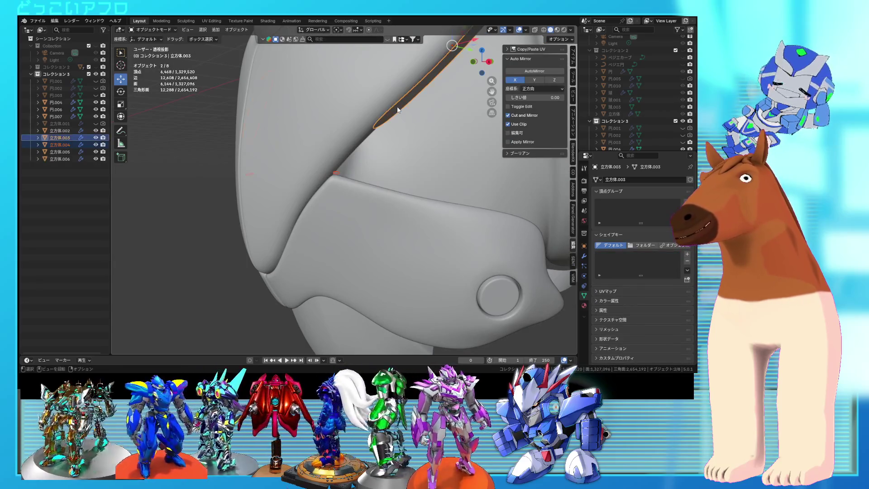
{"action": "key", "text": "KP_Decimal"}
{"action": "key", "text": "shift+z"}
{"action": "right_click", "coordinate": [397, 154]}
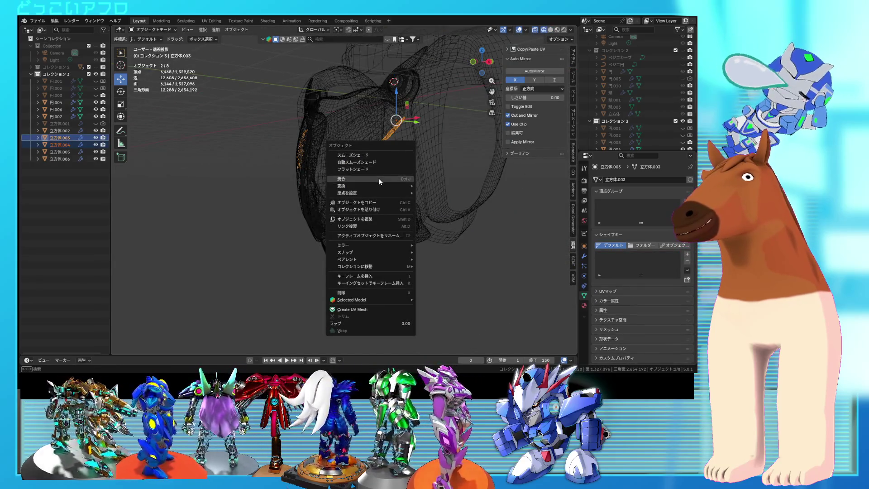
{"action": "left_click", "coordinate": [379, 178]}
{"action": "key", "text": "Tab"}
{"action": "key", "text": "shift+z"}
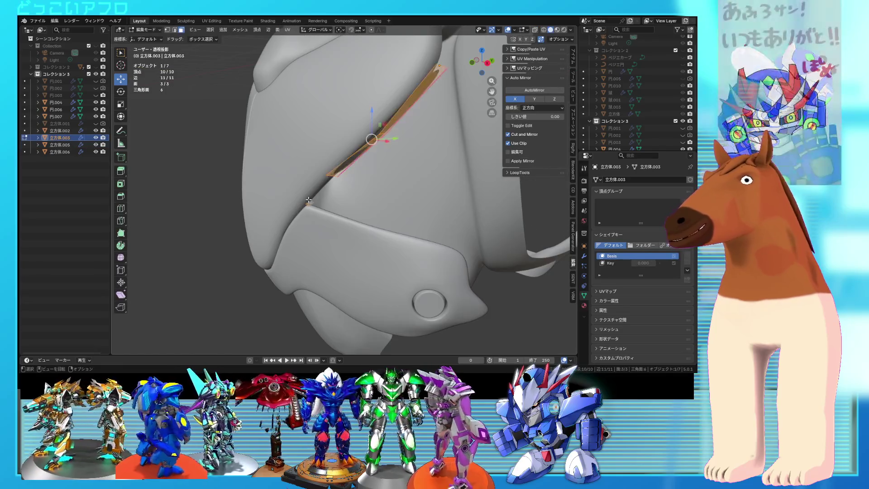
{"action": "key", "text": "ctrl+z"}
{"action": "key", "text": "ctrl+s"}
Extend the strip by moving its end edge to a new position
{"action": "mouse_move", "coordinate": [334, 176]}
{"action": "middle_mouse_down"}
{"action": "mouse_move", "coordinate": [381, 243]}
{"action": "mouse_move", "coordinate": [344, 224]}
{"action": "middle_mouse_up"}
{"action": "left_click", "coordinate": [344, 223], "text": "shift"}
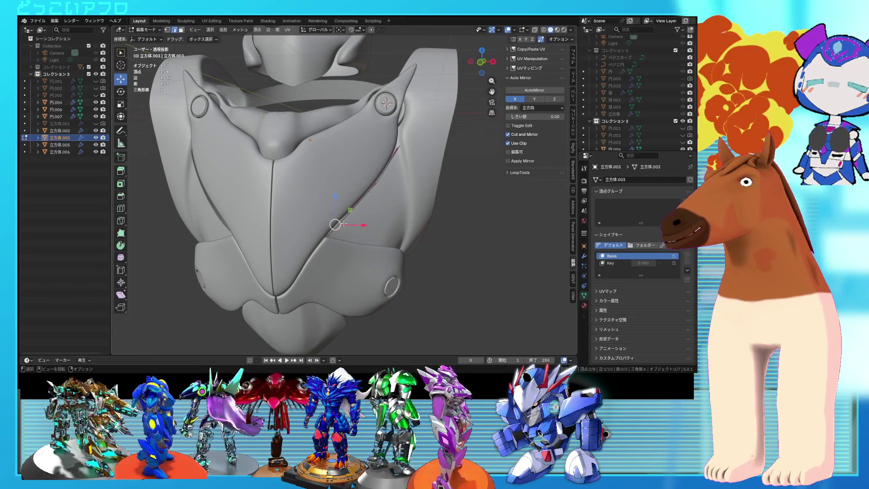
{"action": "key", "text": "g"}
{"action": "left_click", "coordinate": [387, 238]}
{"action": "mouse_move", "coordinate": [341, 224]}
{"action": "middle_mouse_down"}
{"action": "mouse_move", "coordinate": [339, 209]}
{"action": "mouse_move", "coordinate": [339, 232]}
{"action": "middle_mouse_up"}
{"action": "key", "text": "Tab"}
{"action": "scroll", "coordinate": [414, 208], "scroll_direction": "down", "scroll_amount": 3}
{"action": "mouse_move", "coordinate": [423, 207]}
{"action": "middle_mouse_down"}
{"action": "mouse_move", "coordinate": [471, 206]}
{"action": "mouse_move", "coordinate": [386, 193]}
{"action": "mouse_move", "coordinate": [364, 208]}
{"action": "mouse_move", "coordinate": [413, 208]}
{"action": "mouse_move", "coordinate": [363, 212]}
{"action": "mouse_move", "coordinate": [378, 203]}
{"action": "mouse_move", "coordinate": [338, 186]}
{"action": "middle_mouse_up"}
{"action": "key", "text": "Tab"}
{"action": "scroll", "coordinate": [385, 194], "scroll_direction": "up", "scroll_amount": 4}
{"action": "scroll", "coordinate": [380, 202], "scroll_direction": "up", "scroll_amount": 2}
{"action": "key", "text": "alt+q"}
Move the strap's front faces down and back in side orthographic X-ray view
{"action": "middle_click_drag", "start_coordinate": [334, 232], "coordinate": [316, 244]}
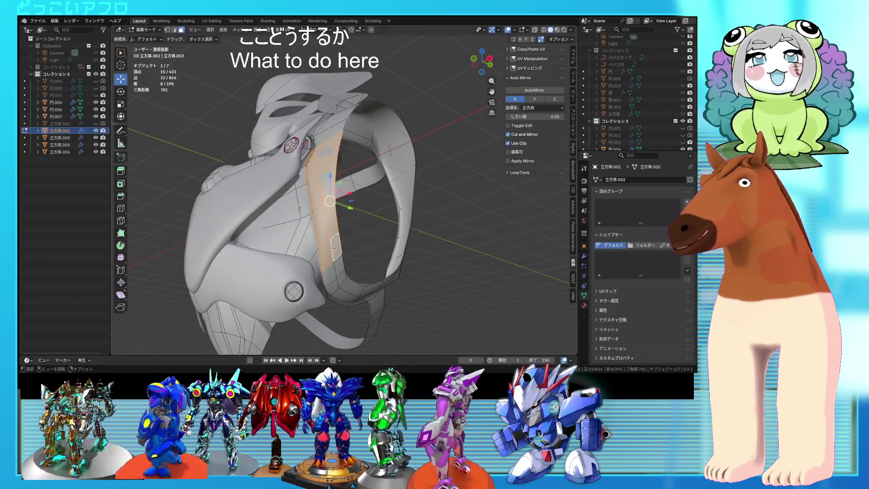
{"action": "key", "text": "ctrl+KP_1"}
{"action": "middle_click_drag", "start_coordinate": [334, 254], "coordinate": [398, 257]}
{"action": "key", "text": "alt+z"}
{"action": "key", "text": "alt+z"}
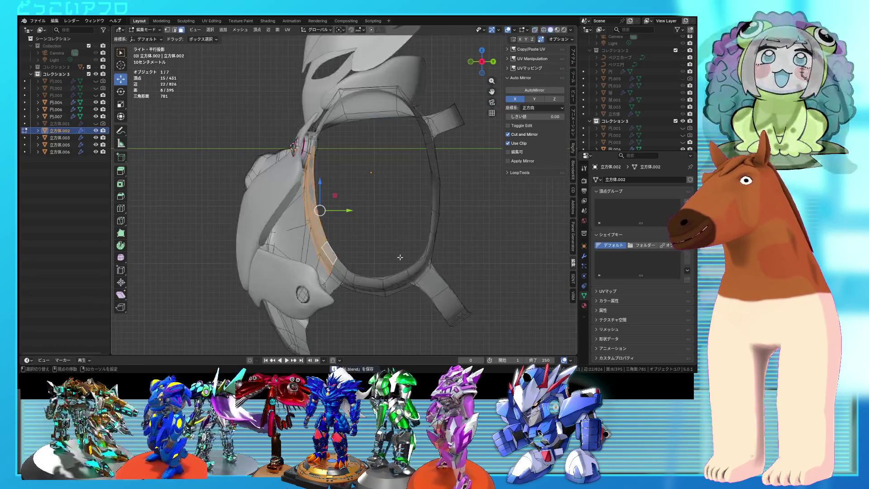
{"action": "key", "text": "g"}
{"action": "left_click", "coordinate": [375, 263]}
{"action": "middle_click_drag", "start_coordinate": [375, 262], "coordinate": [328, 249]}
{"action": "left_click", "coordinate": [328, 249]}
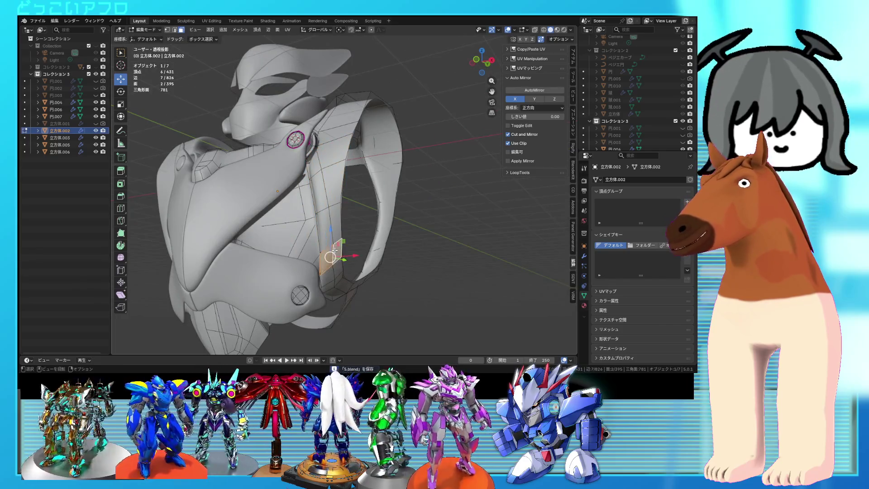
{"action": "key", "text": "KP_3"}
{"action": "left_click", "coordinate": [326, 272]}
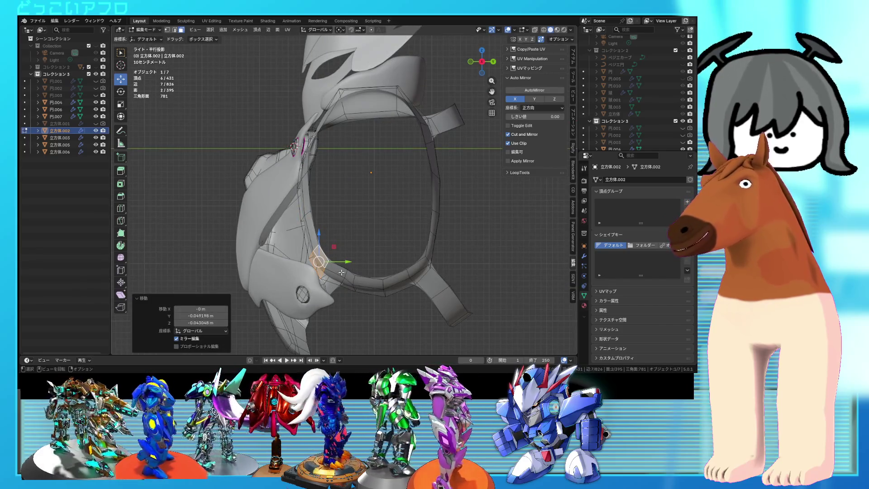
Reposition the face at the strap's lower end, exit Edit Mode, and save
{"action": "left_click", "coordinate": [345, 274]}
{"action": "left_click", "coordinate": [346, 281]}
{"action": "left_click", "coordinate": [343, 279]}
{"action": "key", "text": "Tab"}
{"action": "scroll", "coordinate": [382, 287], "scroll_direction": "down", "scroll_amount": 8}
{"action": "mouse_move", "coordinate": [381, 287]}
{"action": "middle_mouse_down"}
{"action": "mouse_move", "coordinate": [449, 292]}
{"action": "mouse_move", "coordinate": [376, 246]}
{"action": "mouse_move", "coordinate": [394, 253]}
{"action": "mouse_move", "coordinate": [396, 268]}
{"action": "mouse_move", "coordinate": [371, 278]}
{"action": "mouse_move", "coordinate": [378, 238]}
{"action": "mouse_move", "coordinate": [408, 262]}
{"action": "mouse_move", "coordinate": [384, 257]}
{"action": "mouse_move", "coordinate": [387, 233]}
{"action": "mouse_move", "coordinate": [451, 257]}
{"action": "mouse_move", "coordinate": [384, 251]}
{"action": "mouse_move", "coordinate": [420, 219]}
{"action": "mouse_move", "coordinate": [394, 224]}
{"action": "mouse_move", "coordinate": [389, 208]}
{"action": "mouse_move", "coordinate": [382, 225]}
{"action": "mouse_move", "coordinate": [343, 220]}
{"action": "middle_mouse_up"}
{"action": "key", "text": "ctrl+s"}
{"action": "scroll", "coordinate": [378, 239], "scroll_direction": "up", "scroll_amount": 5}
{"action": "scroll", "coordinate": [402, 231], "scroll_direction": "down", "scroll_amount": 4}
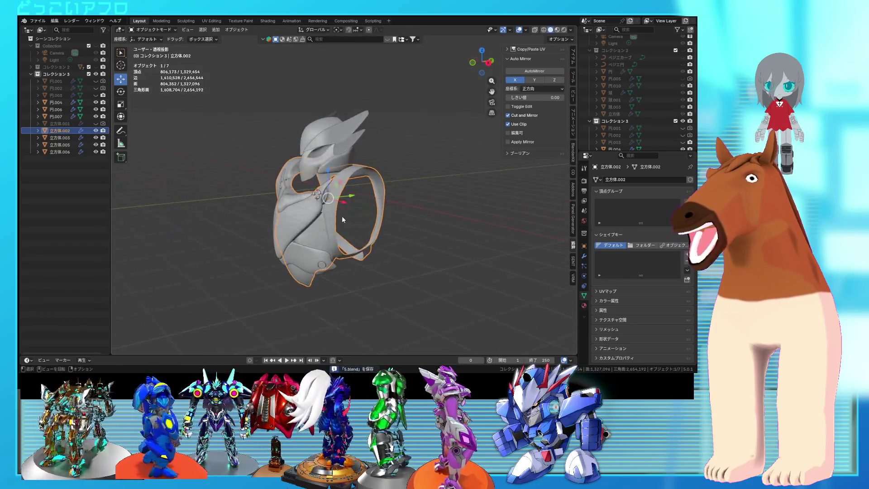
{"action": "mouse_move", "coordinate": [329, 149]}
{"action": "middle_mouse_down"}
{"action": "mouse_move", "coordinate": [322, 151]}
{"action": "mouse_move", "coordinate": [368, 147]}
{"action": "middle_mouse_up"}
Box-select the head pieces and raise them 0.27713 m along Z
{"action": "key", "text": "shift+z"}
{"action": "left_click", "coordinate": [322, 151]}
{"action": "left_click_drag", "start_coordinate": [368, 147], "coordinate": [286, 113]}
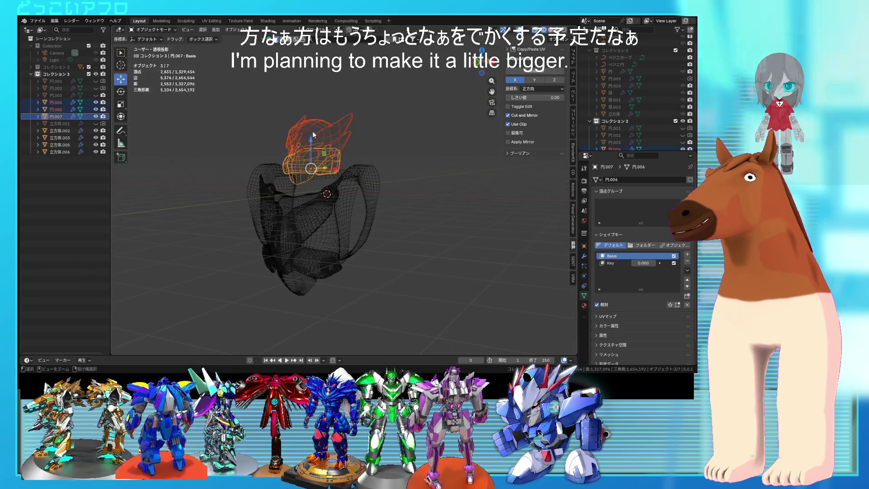
{"action": "key", "text": "shift+z"}
{"action": "left_click_drag", "start_coordinate": [315, 140], "coordinate": [317, 114]}
{"action": "mouse_move", "coordinate": [317, 114]}
{"action": "middle_mouse_down"}
{"action": "mouse_move", "coordinate": [358, 213]}
{"action": "mouse_move", "coordinate": [418, 214]}
{"action": "mouse_move", "coordinate": [412, 179]}
{"action": "middle_mouse_up"}
{"action": "scroll", "coordinate": [357, 213], "scroll_direction": "up", "scroll_amount": 2}
Move the harness's top-right shoulder vertices up and tilt them -14.7° in front view
{"action": "left_click", "coordinate": [358, 214]}
{"action": "key", "text": "KP_1"}
{"action": "scroll", "coordinate": [412, 181], "scroll_direction": "down", "scroll_amount": 3}
{"action": "key", "text": "Tab"}
{"action": "key", "text": "1"}
{"action": "key", "text": "alt+z"}
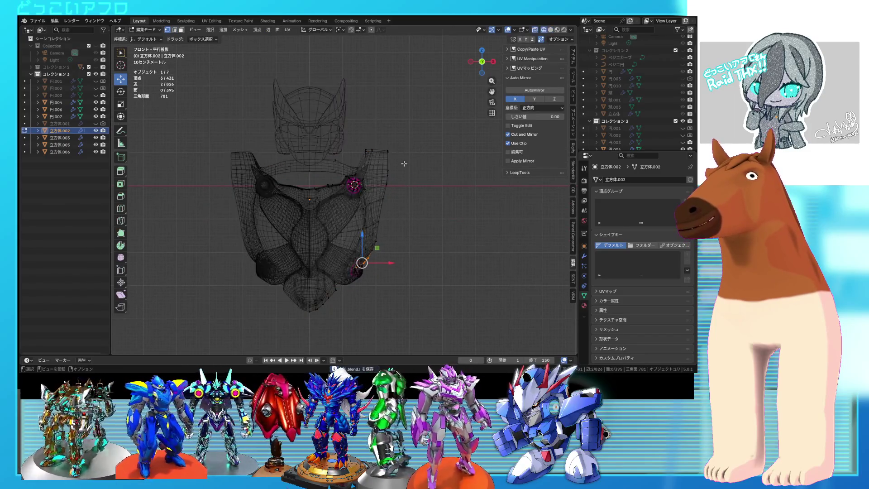
{"action": "left_click_drag", "start_coordinate": [374, 141], "coordinate": [368, 134]}
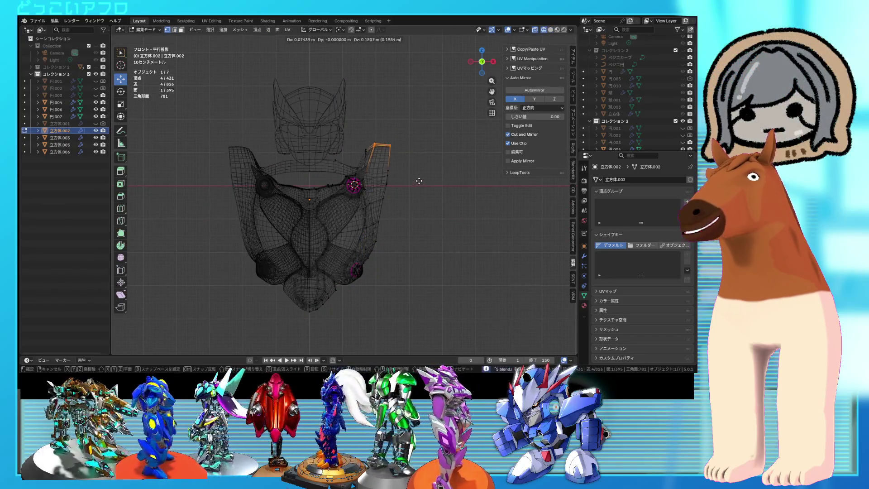
{"action": "left_click", "coordinate": [420, 180]}
{"action": "left_click", "coordinate": [426, 168]}
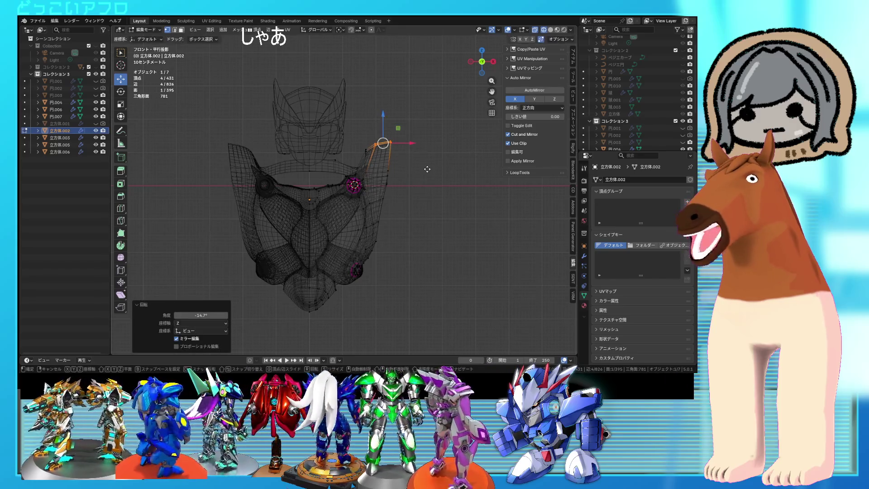
{"action": "left_click", "coordinate": [425, 171]}
{"action": "mouse_move", "coordinate": [425, 172]}
{"action": "middle_mouse_down"}
{"action": "mouse_move", "coordinate": [385, 195]}
{"action": "mouse_move", "coordinate": [356, 230]}
{"action": "middle_mouse_up"}
{"action": "key", "text": "shift+z"}
{"action": "scroll", "coordinate": [371, 204], "scroll_direction": "up", "scroll_amount": 3}
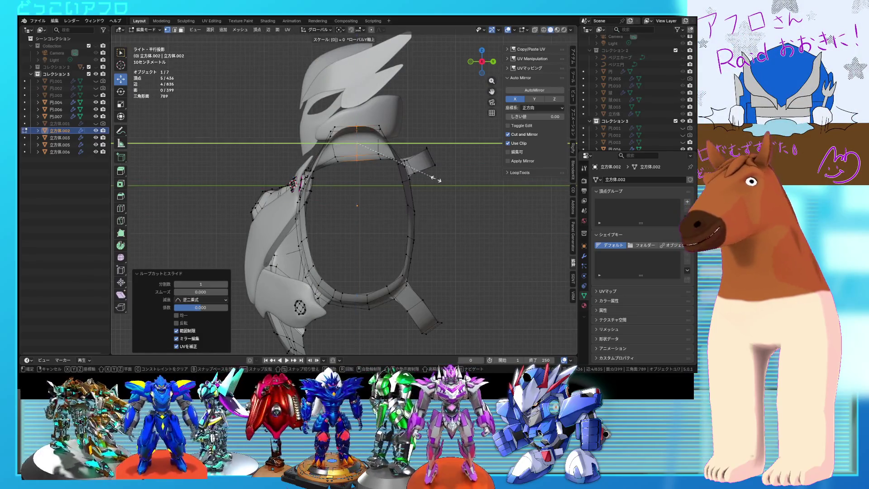
Flatten the new shoulder edge loop with S Y 0, add an edge, and save
{"action": "key", "text": "Return"}
{"action": "middle_click_drag", "start_coordinate": [433, 189], "coordinate": [402, 140]}
{"action": "key", "text": "2"}
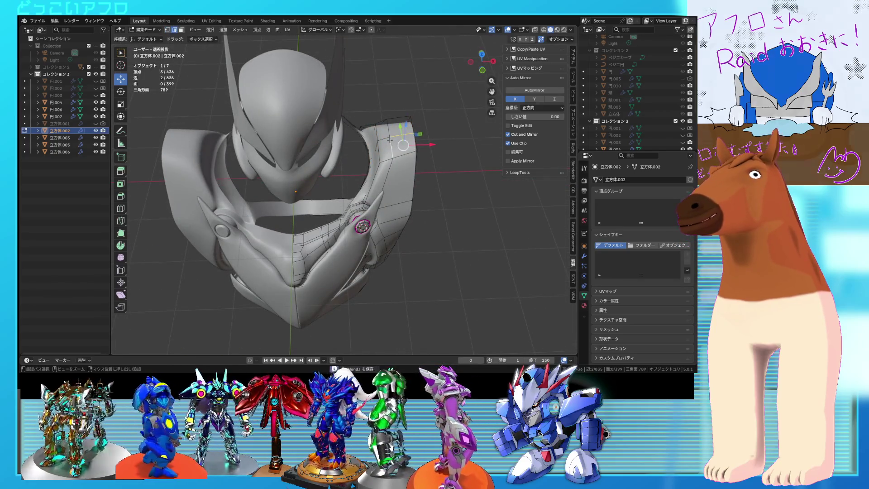
{"action": "left_click", "coordinate": [398, 137], "text": "ctrl"}
{"action": "key", "text": "ctrl+s"}
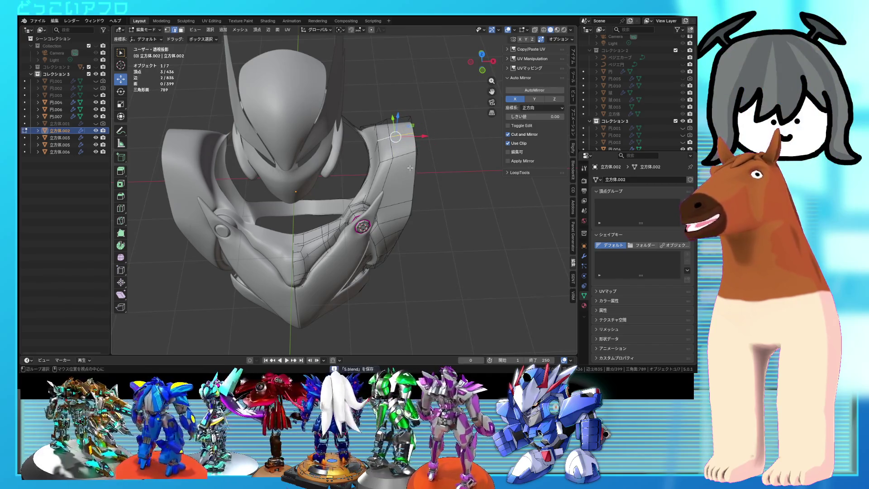
{"action": "key", "text": "KP_1"}
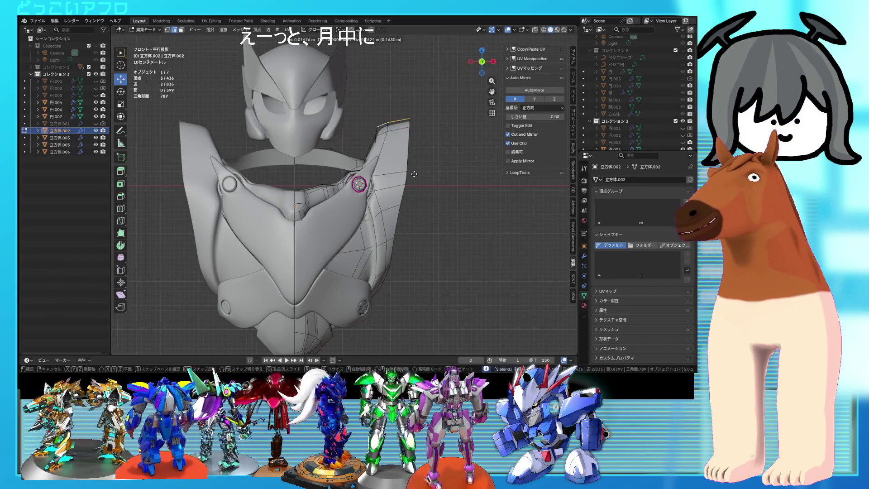
{"action": "key", "text": "Tab"}
Inspect the whole armor mesh in Edit Mode with see-through display toggled
{"action": "mouse_move", "coordinate": [416, 174]}
{"action": "middle_mouse_down"}
{"action": "mouse_move", "coordinate": [267, 189]}
{"action": "mouse_move", "coordinate": [317, 195]}
{"action": "mouse_move", "coordinate": [277, 193]}
{"action": "mouse_move", "coordinate": [298, 207]}
{"action": "mouse_move", "coordinate": [376, 190]}
{"action": "mouse_move", "coordinate": [310, 214]}
{"action": "mouse_move", "coordinate": [351, 184]}
{"action": "mouse_move", "coordinate": [349, 207]}
{"action": "mouse_move", "coordinate": [403, 200]}
{"action": "mouse_move", "coordinate": [440, 209]}
{"action": "mouse_move", "coordinate": [434, 236]}
{"action": "mouse_move", "coordinate": [407, 223]}
{"action": "mouse_move", "coordinate": [468, 210]}
{"action": "mouse_move", "coordinate": [490, 191]}
{"action": "mouse_move", "coordinate": [468, 183]}
{"action": "mouse_move", "coordinate": [457, 205]}
{"action": "middle_mouse_up"}
{"action": "key", "text": "Tab"}
{"action": "scroll", "coordinate": [314, 209], "scroll_direction": "up", "scroll_amount": 3}
{"action": "key", "text": "alt+z"}
{"action": "key", "text": "alt+z"}
{"action": "key", "text": "a"}
{"action": "key", "text": "alt+z"}
{"action": "key", "text": "alt+z"}
{"action": "key", "text": "Tab"}
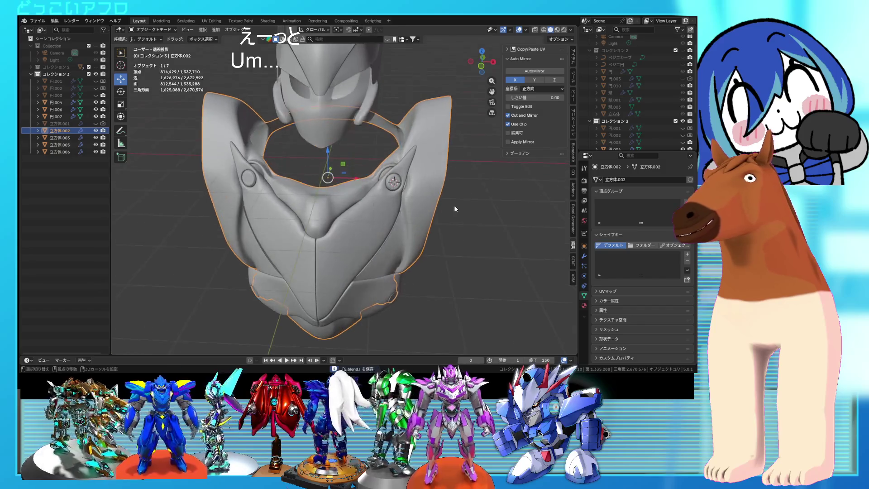
{"action": "key", "text": "Tab"}
{"action": "scroll", "coordinate": [342, 211], "scroll_direction": "up", "scroll_amount": 5}
Extrude three neckline faces beside the shoulder bolt upward into a small tab and save
{"action": "middle_click_drag", "start_coordinate": [343, 211], "coordinate": [282, 195]}
{"action": "left_click", "coordinate": [291, 195]}
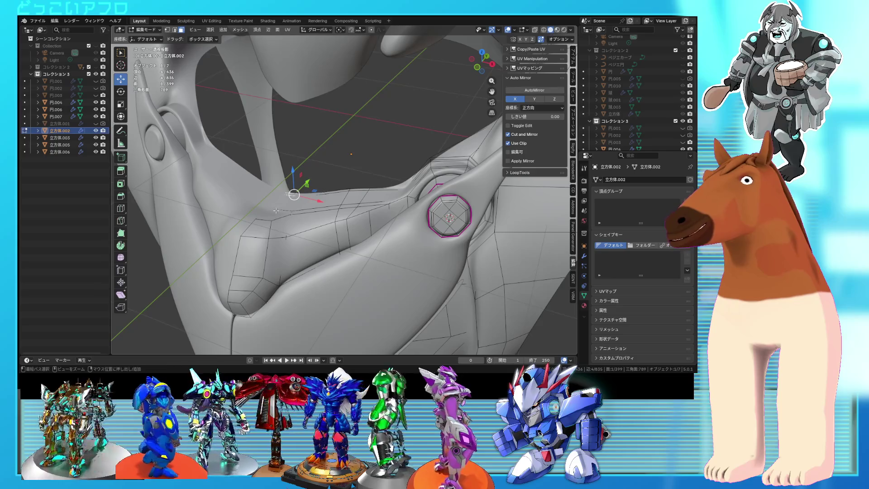
{"action": "left_click", "coordinate": [275, 210], "text": "ctrl"}
{"action": "key", "text": "shift+z"}
{"action": "key", "text": "shift+z"}
{"action": "left_click", "coordinate": [274, 217], "text": "shift"}
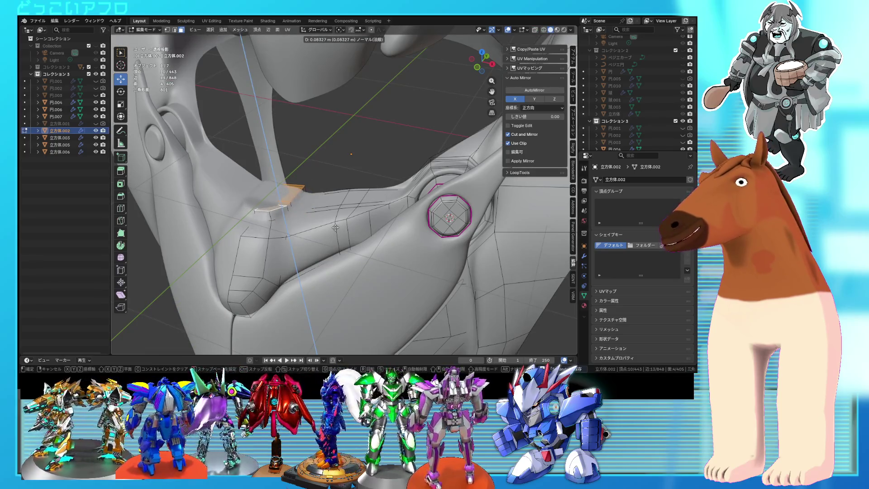
{"action": "key", "text": "z"}
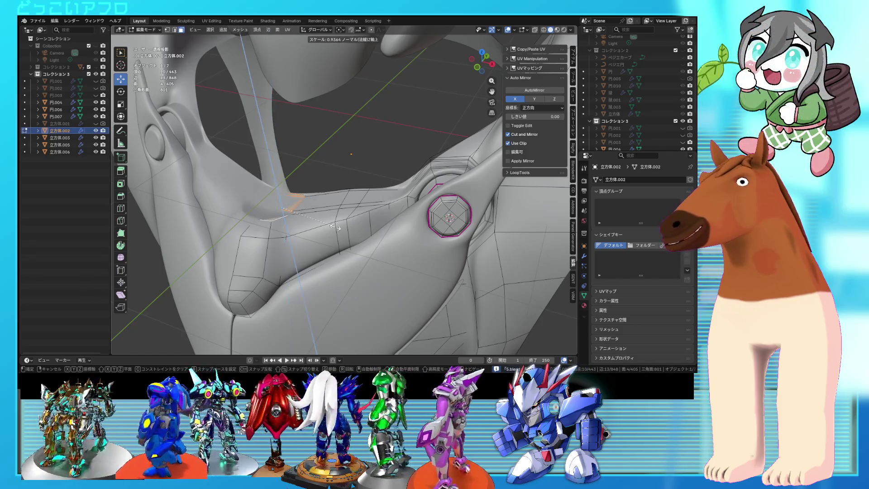
{"action": "key", "text": "Escape"}
{"action": "key", "text": "ctrl+s"}
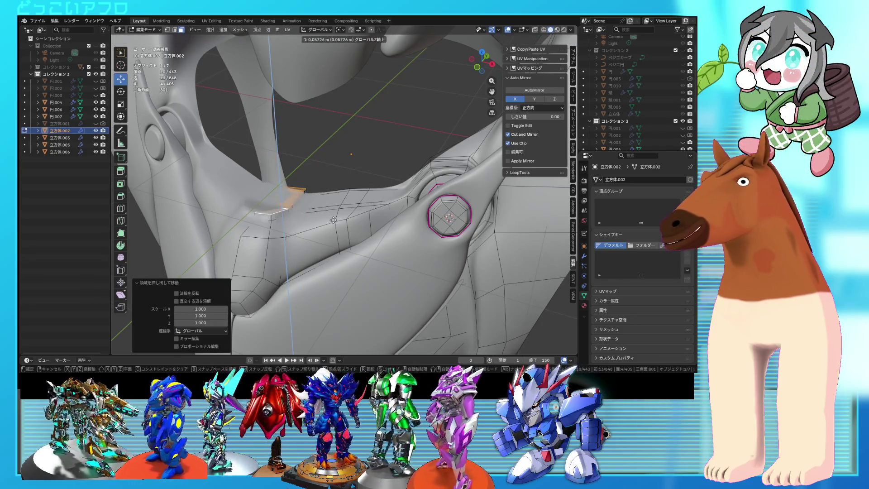
{"action": "left_click", "coordinate": [334, 216]}
{"action": "mouse_move", "coordinate": [334, 217]}
{"action": "middle_mouse_down"}
{"action": "mouse_move", "coordinate": [353, 223]}
{"action": "mouse_move", "coordinate": [389, 200]}
{"action": "mouse_move", "coordinate": [340, 197]}
{"action": "mouse_move", "coordinate": [386, 208]}
{"action": "mouse_move", "coordinate": [294, 150]}
{"action": "mouse_move", "coordinate": [228, 141]}
{"action": "middle_mouse_up"}
{"action": "key", "text": "Tab"}
{"action": "key", "text": "Tab"}
Lift the tab's edge vertices about 0.087 m higher
{"action": "left_click", "coordinate": [289, 146], "text": "shift"}
{"action": "key", "text": "alt+z"}
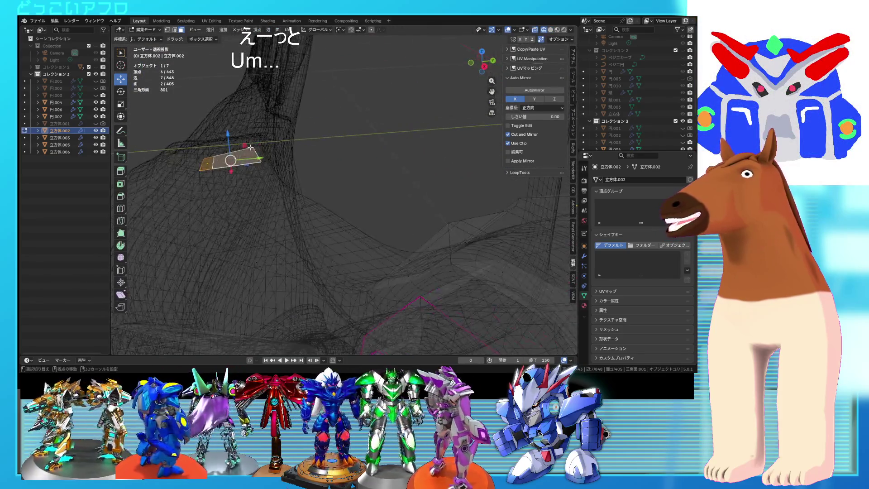
{"action": "key", "text": "alt+z"}
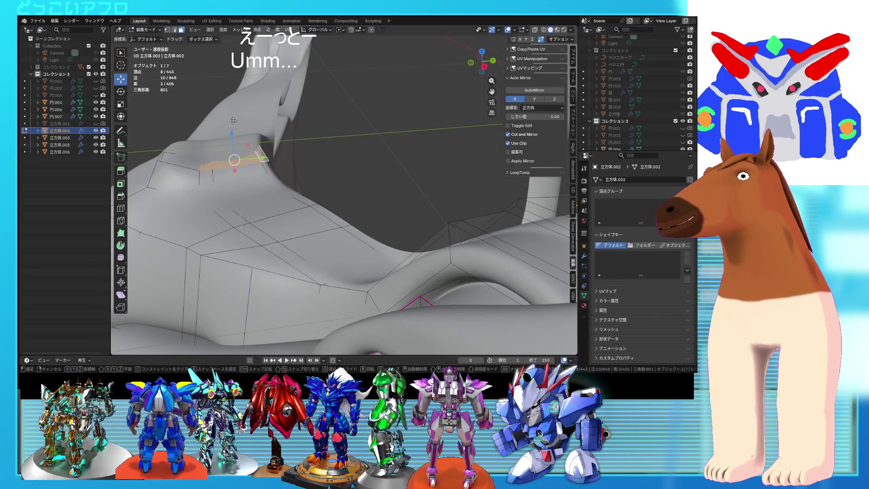
{"action": "left_click_drag", "start_coordinate": [233, 123], "coordinate": [232, 113]}
{"action": "mouse_move", "coordinate": [233, 114]}
{"action": "middle_mouse_down"}
{"action": "mouse_move", "coordinate": [391, 152]}
{"action": "mouse_move", "coordinate": [303, 152]}
{"action": "mouse_move", "coordinate": [309, 189]}
{"action": "mouse_move", "coordinate": [382, 181]}
{"action": "mouse_move", "coordinate": [348, 181]}
{"action": "mouse_move", "coordinate": [368, 207]}
{"action": "mouse_move", "coordinate": [425, 234]}
{"action": "middle_mouse_up"}
Select an edge path along the tab, then exit Edit Mode and deselect everything
{"action": "key", "text": "2"}
{"action": "left_click", "coordinate": [369, 144]}
{"action": "key", "text": "alt+z"}
{"action": "left_click", "coordinate": [304, 152], "text": "ctrl"}
{"action": "key", "text": "alt+z"}
{"action": "key", "text": "Tab"}
{"action": "scroll", "coordinate": [424, 235], "scroll_direction": "down", "scroll_amount": 3}
{"action": "left_click", "coordinate": [436, 233]}
{"action": "scroll", "coordinate": [417, 191], "scroll_direction": "up", "scroll_amount": 5}
{"action": "middle_click_drag", "start_coordinate": [417, 192], "coordinate": [400, 197]}
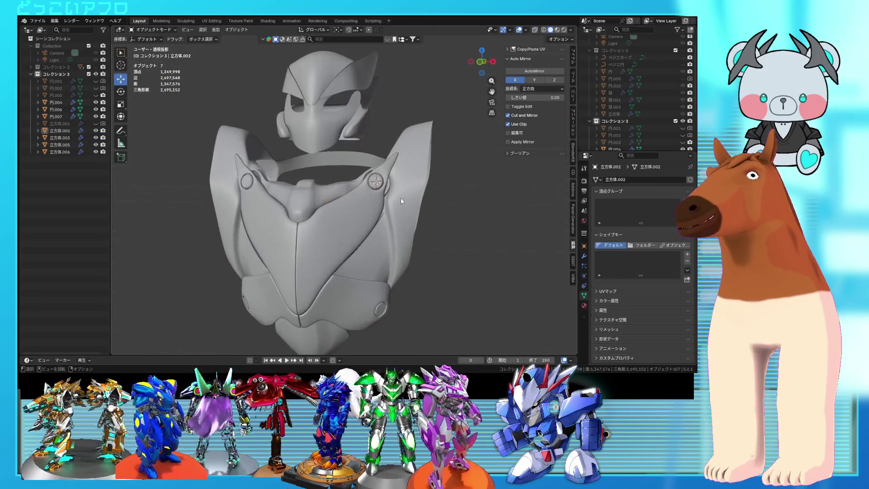
Inspect the outer shell's mesh, then make Basis the active shape key on the upper chest plate
{"action": "left_click", "coordinate": [401, 197]}
{"action": "key", "text": "Tab"}
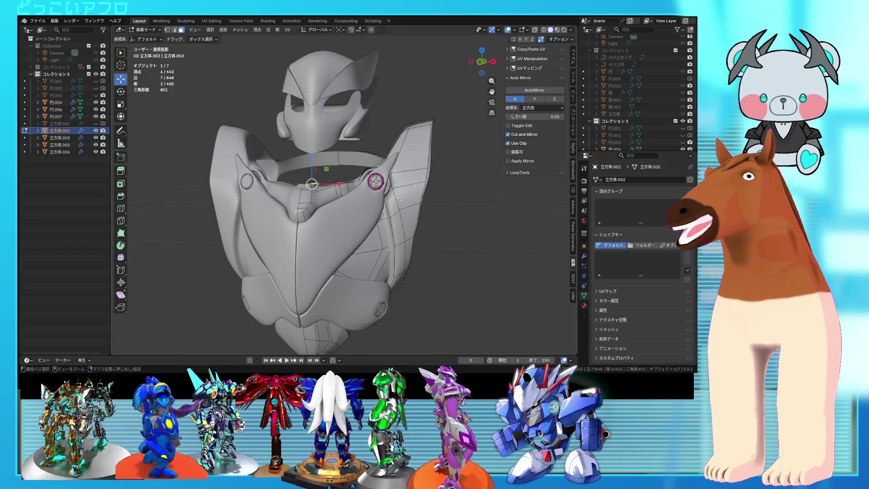
{"action": "key", "text": "ctrl+z"}
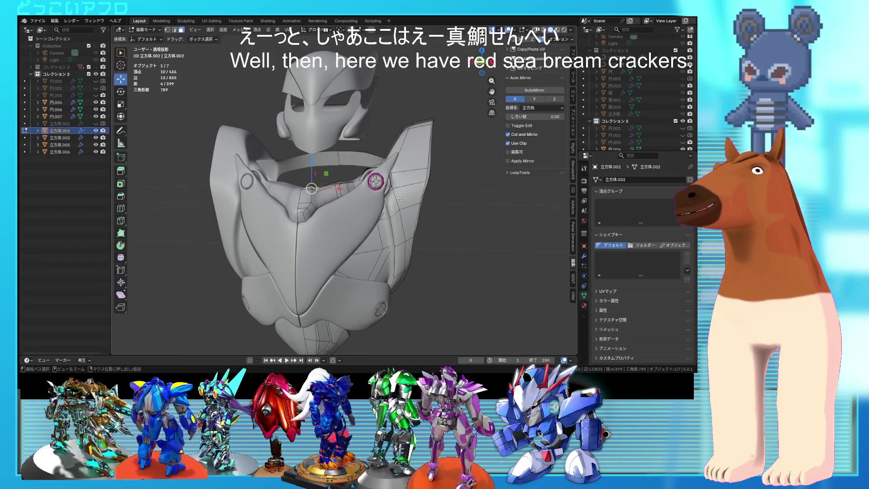
{"action": "mouse_move", "coordinate": [400, 198]}
{"action": "middle_mouse_down"}
{"action": "mouse_move", "coordinate": [382, 167]}
{"action": "mouse_move", "coordinate": [355, 193]}
{"action": "mouse_move", "coordinate": [394, 183]}
{"action": "mouse_move", "coordinate": [371, 195]}
{"action": "middle_mouse_up"}
{"action": "key", "text": "Tab"}
{"action": "left_click", "coordinate": [355, 194]}
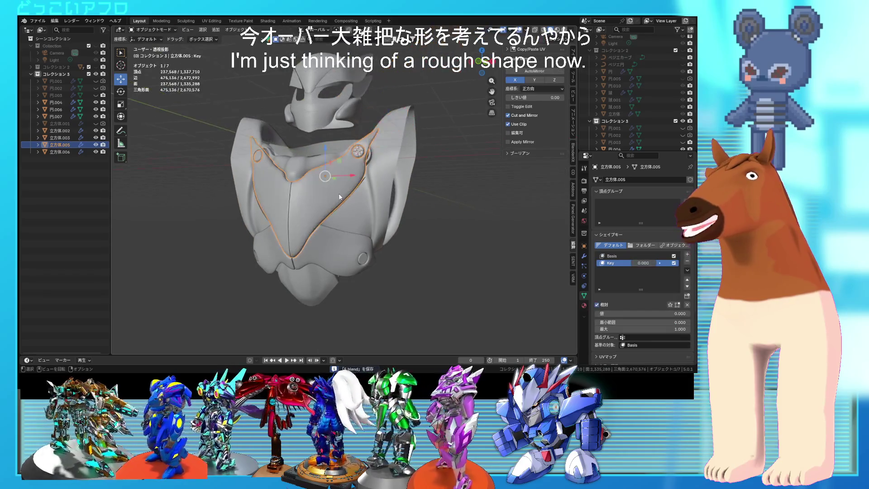
{"action": "left_click", "coordinate": [612, 256]}
{"action": "key", "text": "Tab"}
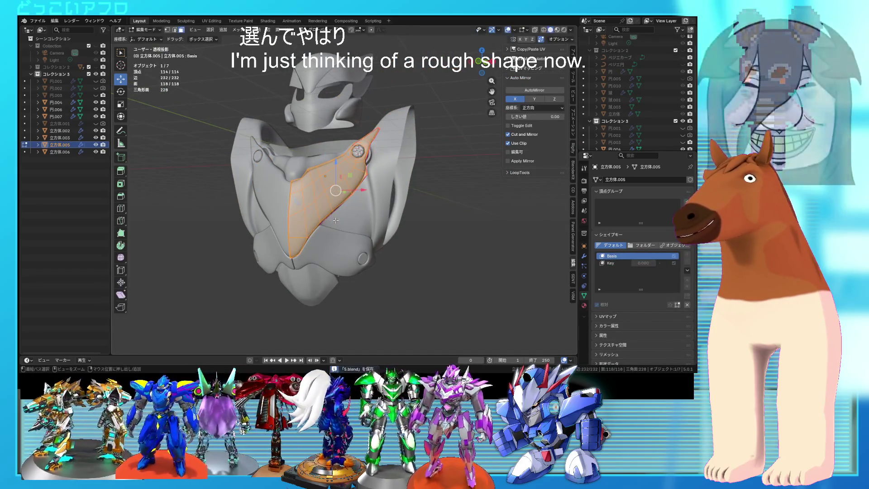
{"action": "key", "text": "Tab"}
Delete the Key and Basis shape keys from the lower armor plate and the upper chest plate
{"action": "left_click", "coordinate": [344, 248]}
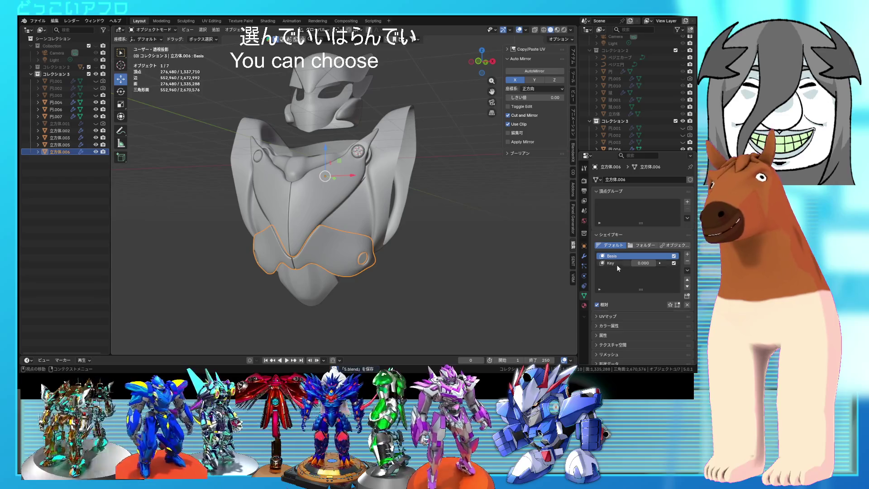
{"action": "left_click", "coordinate": [616, 263]}
{"action": "left_click", "coordinate": [687, 261]}
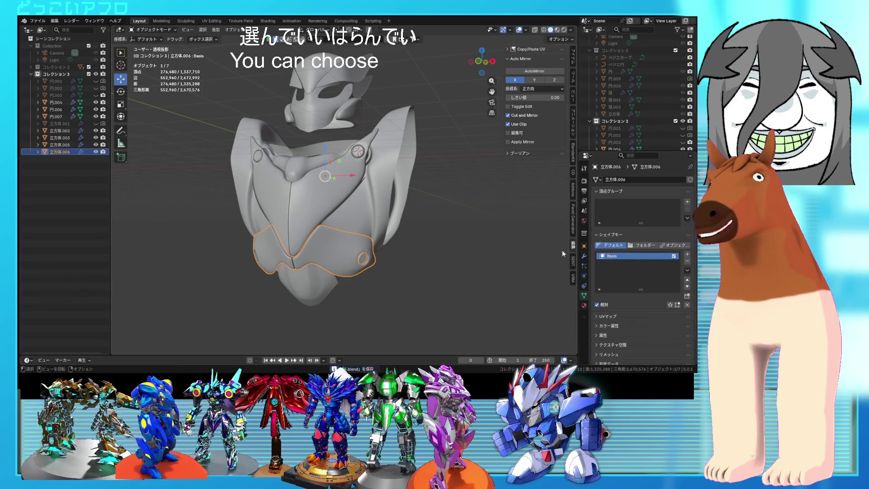
{"action": "left_click", "coordinate": [687, 261]}
{"action": "left_click", "coordinate": [315, 185]}
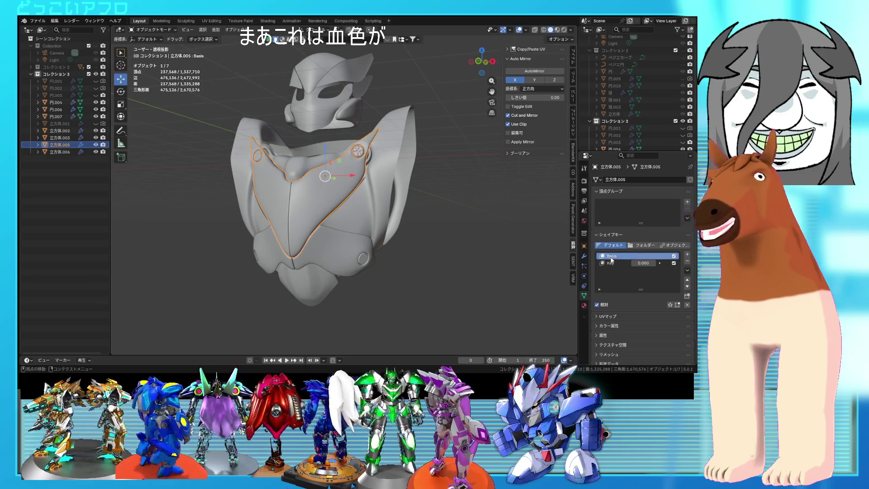
{"action": "left_click", "coordinate": [687, 262]}
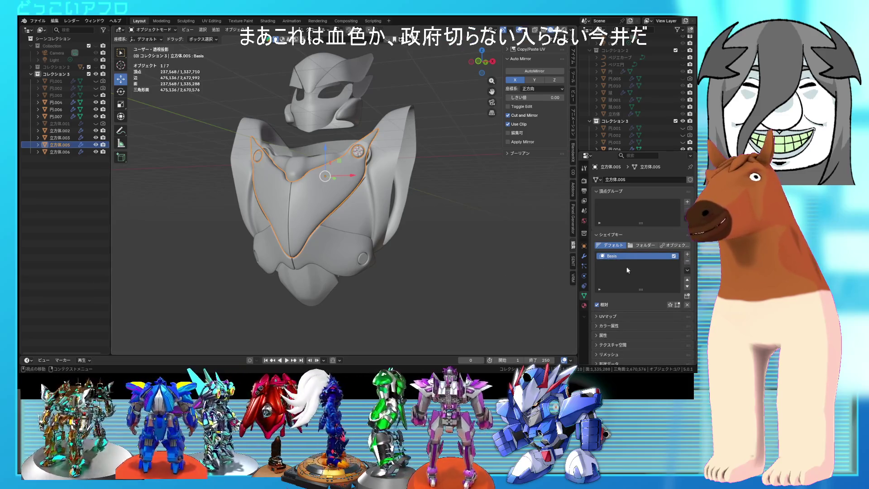
{"action": "left_click", "coordinate": [687, 261]}
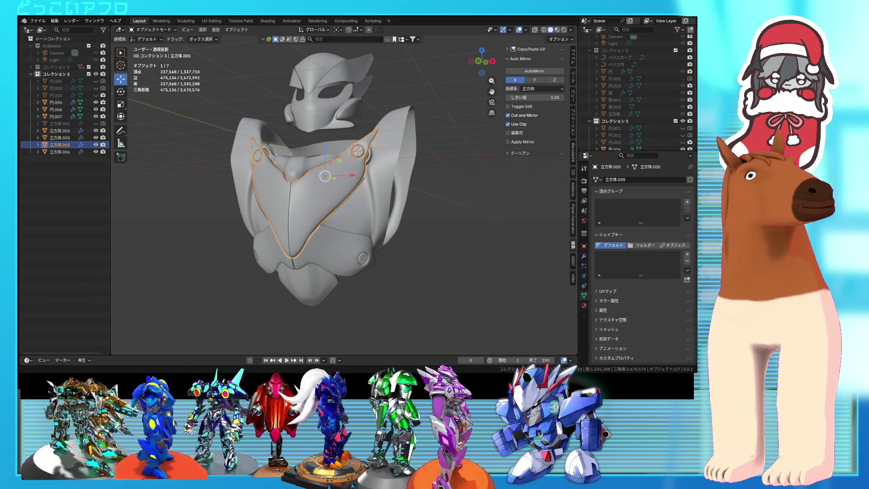
{"action": "scroll", "coordinate": [322, 181], "scroll_direction": "up", "scroll_amount": 2}
Turn toward the torso front and select the bolted hip plate for mesh editing
{"action": "mouse_move", "coordinate": [434, 204]}
{"action": "middle_mouse_down"}
{"action": "mouse_move", "coordinate": [463, 204]}
{"action": "mouse_move", "coordinate": [430, 190]}
{"action": "mouse_move", "coordinate": [427, 170]}
{"action": "mouse_move", "coordinate": [368, 164]}
{"action": "middle_mouse_up"}
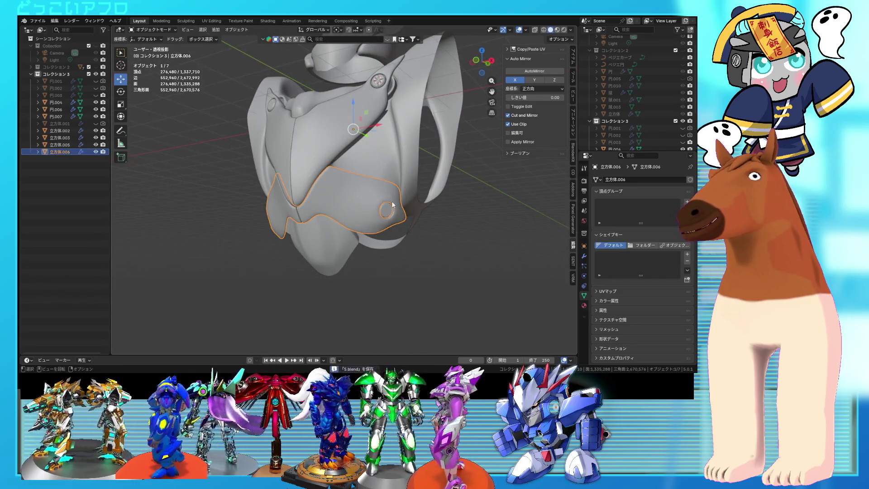
{"action": "middle_click_drag", "start_coordinate": [391, 203], "coordinate": [366, 202], "text": "shift"}
{"action": "left_click", "coordinate": [366, 202]}
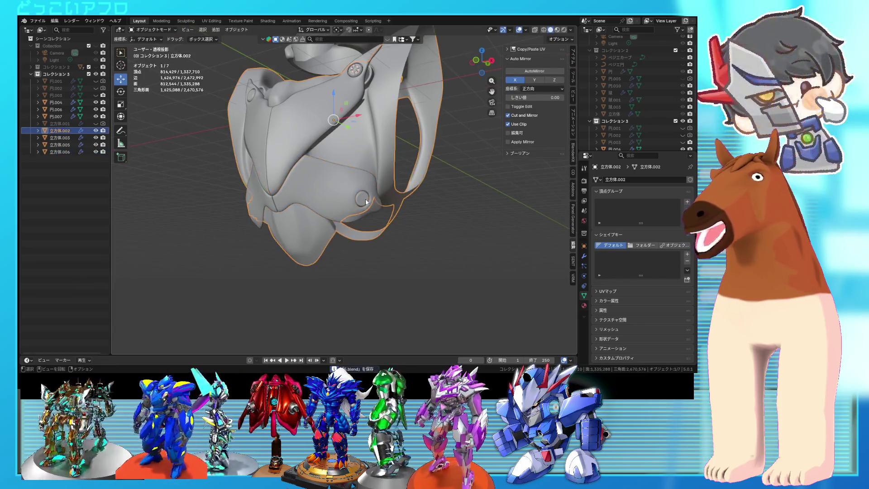
{"action": "key", "text": "Tab"}
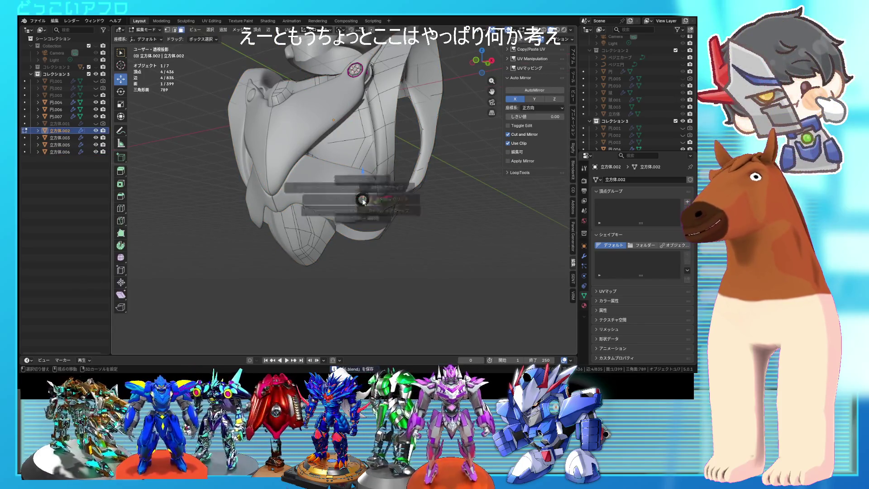
{"action": "key", "text": "Tab"}
{"action": "key", "text": "Tab"}
{"action": "key", "text": "Tab"}
{"action": "left_click", "coordinate": [360, 208]}
{"action": "key", "text": "Tab"}
{"action": "middle_click_drag", "start_coordinate": [360, 207], "coordinate": [371, 215]}
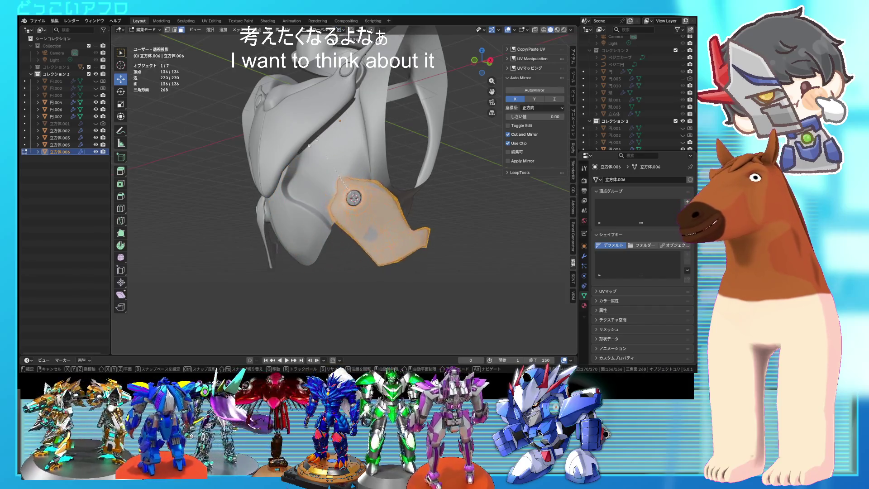
Flip the hip plate around, then tilt it about 6.8° on Z along the hip
{"action": "left_click", "coordinate": [307, 168]}
{"action": "mouse_move", "coordinate": [417, 217]}
{"action": "middle_mouse_down"}
{"action": "mouse_move", "coordinate": [446, 224]}
{"action": "mouse_move", "coordinate": [433, 223]}
{"action": "middle_mouse_up"}
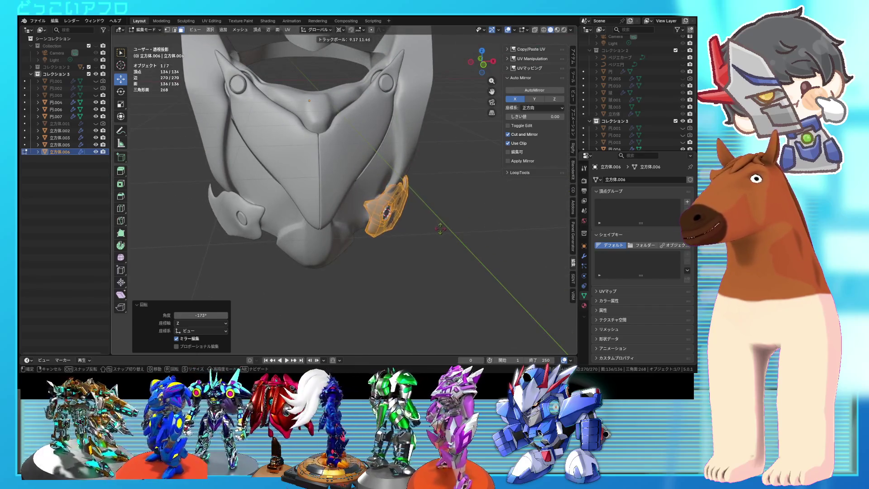
{"action": "mouse_move", "coordinate": [441, 229]}
{"action": "middle_mouse_down"}
{"action": "mouse_move", "coordinate": [410, 232]}
{"action": "mouse_move", "coordinate": [475, 233]}
{"action": "mouse_move", "coordinate": [450, 213]}
{"action": "mouse_move", "coordinate": [471, 219]}
{"action": "mouse_move", "coordinate": [357, 211]}
{"action": "mouse_move", "coordinate": [414, 198]}
{"action": "middle_mouse_up"}
{"action": "key", "text": "r"}
{"action": "left_click", "coordinate": [406, 233]}
{"action": "key", "text": "Tab"}
{"action": "key", "text": "Tab"}
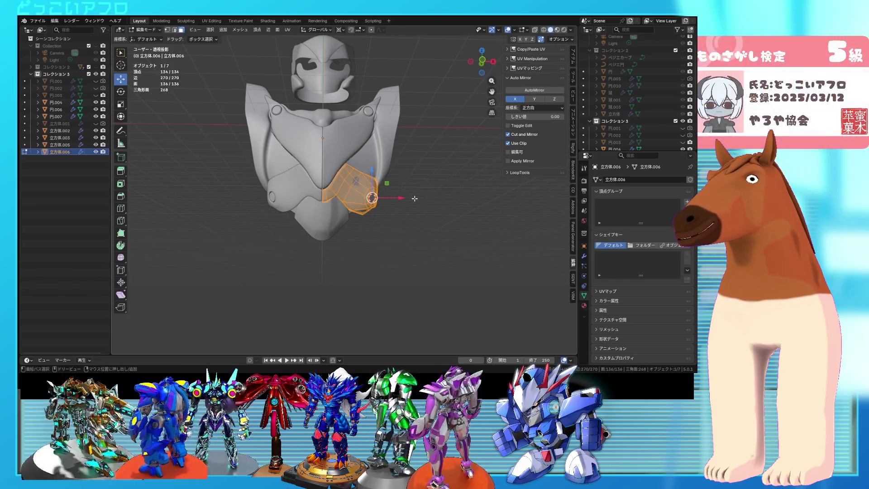
{"action": "middle_click_drag", "start_coordinate": [414, 198], "coordinate": [375, 207]}
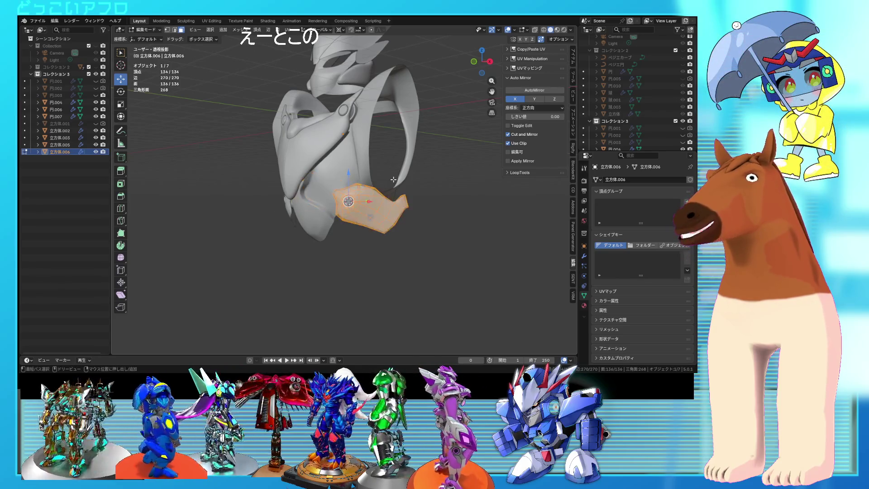
{"action": "key", "text": "Tab"}
{"action": "mouse_move", "coordinate": [391, 184]}
{"action": "middle_mouse_down"}
{"action": "mouse_move", "coordinate": [475, 186]}
{"action": "mouse_move", "coordinate": [378, 192]}
{"action": "mouse_move", "coordinate": [406, 183]}
{"action": "mouse_move", "coordinate": [477, 199]}
{"action": "mouse_move", "coordinate": [366, 188]}
{"action": "mouse_move", "coordinate": [450, 194]}
{"action": "mouse_move", "coordinate": [389, 193]}
{"action": "mouse_move", "coordinate": [308, 150]}
{"action": "mouse_move", "coordinate": [321, 176]}
{"action": "middle_mouse_up"}
Save the blend file
{"action": "key", "text": "Tab"}
{"action": "key", "text": "ctrl+s"}
{"action": "scroll", "coordinate": [393, 183], "scroll_direction": "up", "scroll_amount": 5}
{"action": "key", "text": "Tab"}
Select the upper chest plate's lower-corner vertices in X-ray and push the corner forward
{"action": "left_click", "coordinate": [305, 149]}
{"action": "key", "text": "Tab"}
{"action": "key", "text": "shift+z"}
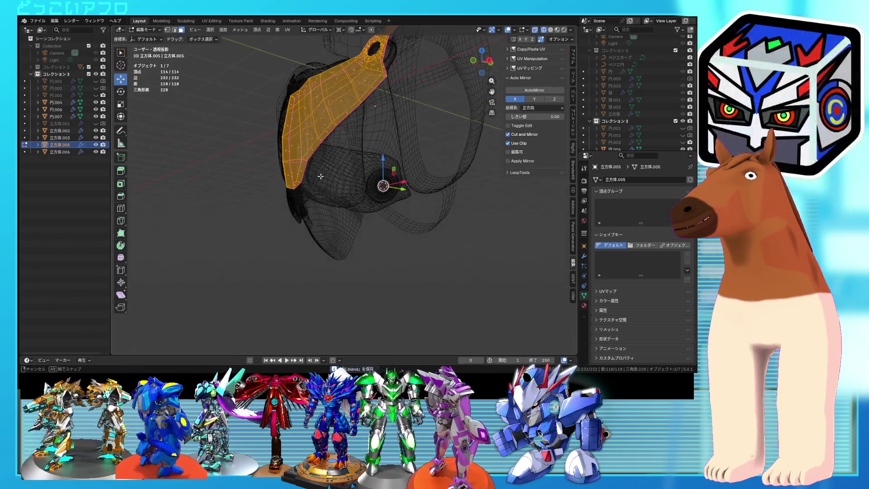
{"action": "left_click_drag", "start_coordinate": [279, 157], "coordinate": [279, 157]}
{"action": "key", "text": "shift+z"}
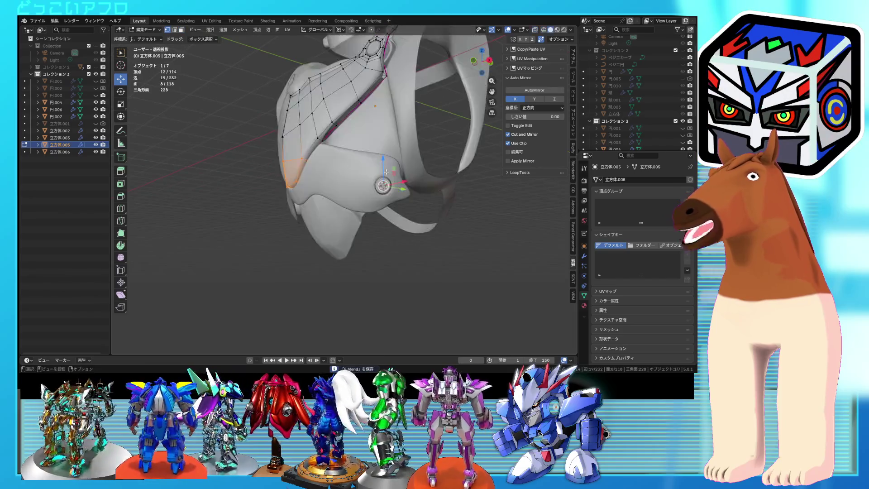
{"action": "middle_click_drag", "start_coordinate": [279, 157], "coordinate": [369, 187]}
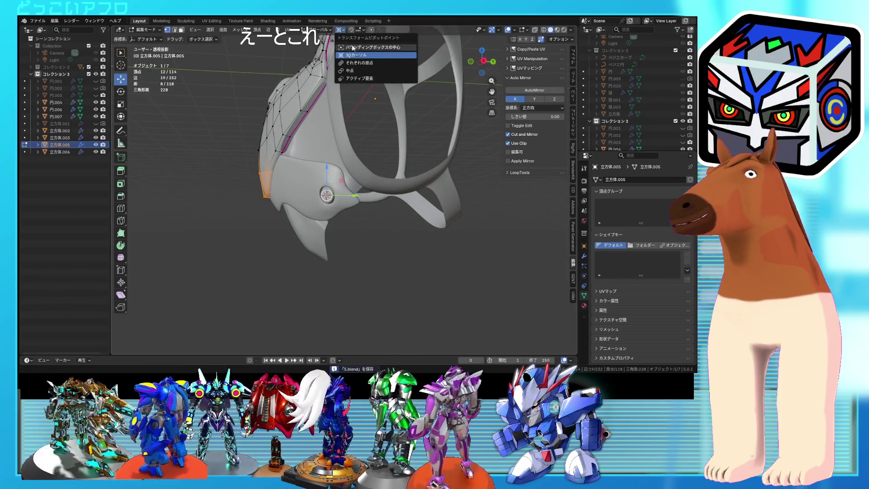
{"action": "key", "text": "shift+z"}
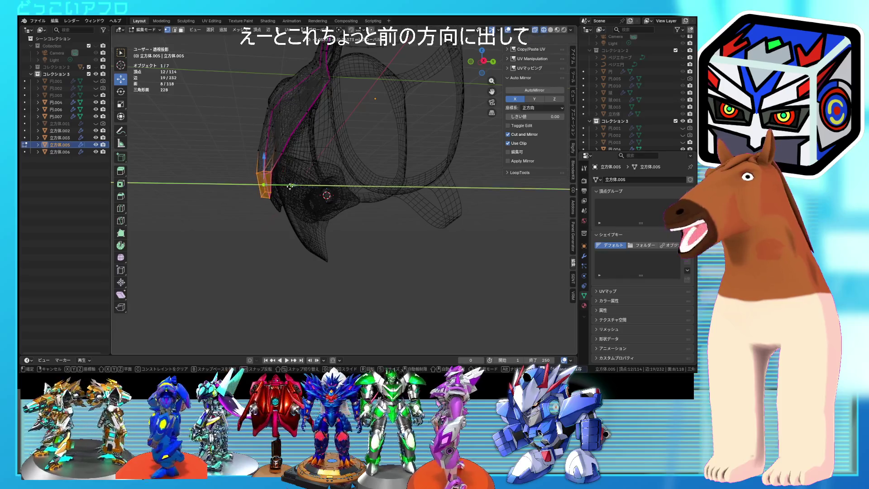
{"action": "left_click", "coordinate": [289, 189]}
{"action": "key", "text": "shift+z"}
{"action": "mouse_move", "coordinate": [289, 189]}
{"action": "middle_mouse_down"}
{"action": "mouse_move", "coordinate": [317, 172]}
{"action": "mouse_move", "coordinate": [376, 173]}
{"action": "middle_mouse_up"}
{"action": "scroll", "coordinate": [317, 172], "scroll_direction": "up", "scroll_amount": 2}
{"action": "scroll", "coordinate": [321, 163], "scroll_direction": "up", "scroll_amount": 1}
Add one more vertex to the corner selection and shift it along Y
{"action": "left_click", "coordinate": [325, 155], "text": "shift"}
{"action": "key", "text": "shift+z"}
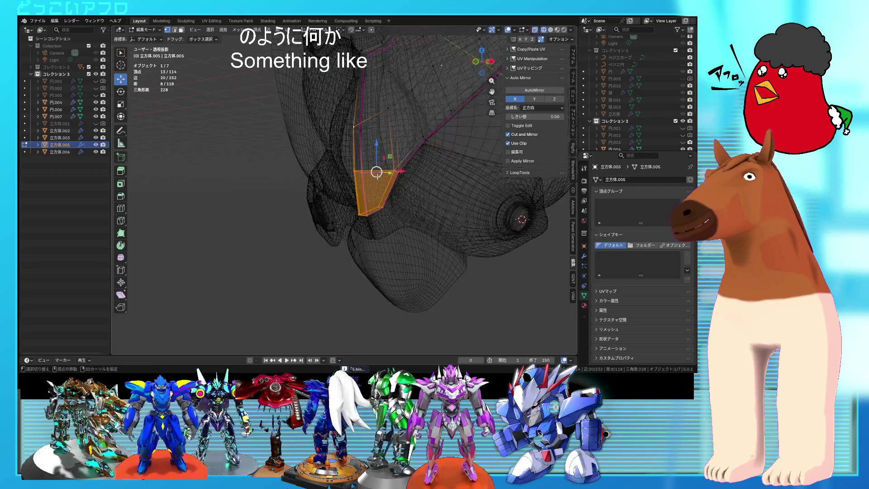
{"action": "key", "text": "shift+z"}
{"action": "key", "text": "ctrl+s"}
{"action": "middle_click_drag", "start_coordinate": [336, 117], "coordinate": [341, 157]}
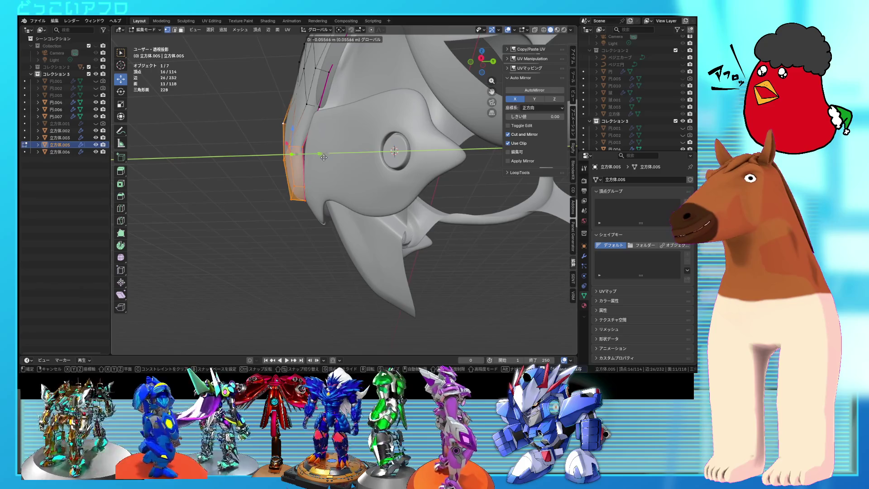
{"action": "left_click", "coordinate": [326, 158]}
Move the vertices at the chest plate's lower tip along the Y axis
{"action": "key", "text": "shift+z"}
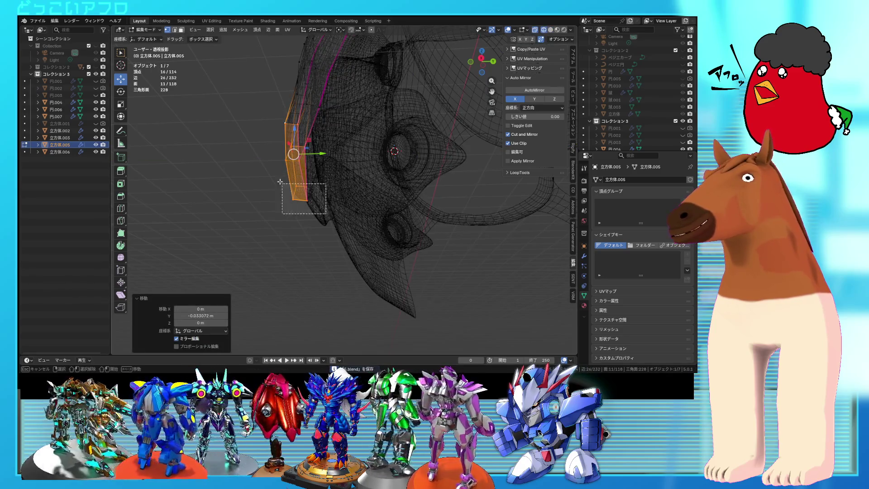
{"action": "left_click_drag", "start_coordinate": [281, 182], "coordinate": [280, 181]}
{"action": "key", "text": "shift+z"}
{"action": "key", "text": "g"}
{"action": "key", "text": "y"}
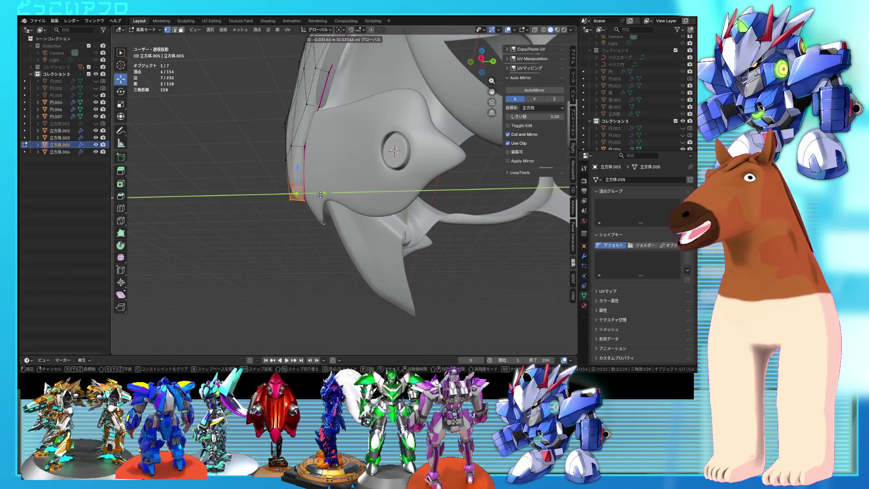
{"action": "left_click", "coordinate": [320, 195]}
{"action": "key", "text": "Tab"}
{"action": "mouse_move", "coordinate": [321, 195]}
{"action": "middle_mouse_down"}
{"action": "mouse_move", "coordinate": [413, 182]}
{"action": "mouse_move", "coordinate": [279, 203]}
{"action": "mouse_move", "coordinate": [422, 227]}
{"action": "mouse_move", "coordinate": [391, 210]}
{"action": "mouse_move", "coordinate": [461, 203]}
{"action": "mouse_move", "coordinate": [326, 183]}
{"action": "middle_mouse_up"}
Move two edge vertices of the chest plate along X and save the file
{"action": "left_click", "coordinate": [325, 184]}
{"action": "key", "text": "Tab"}
{"action": "key", "text": "alt+z"}
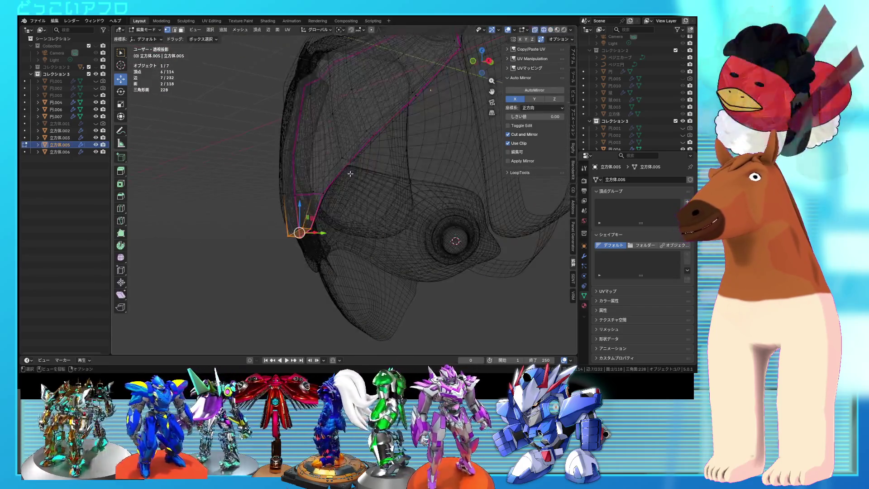
{"action": "left_click", "coordinate": [323, 158]}
{"action": "key", "text": "alt+z"}
{"action": "left_click", "coordinate": [317, 155], "text": "shift"}
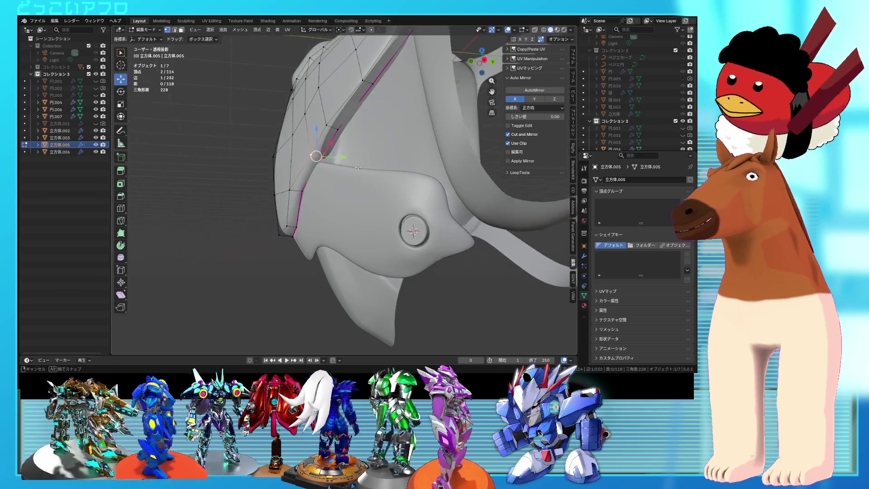
{"action": "key", "text": "g"}
{"action": "key", "text": "x"}
{"action": "left_click", "coordinate": [340, 156]}
{"action": "key", "text": "Tab"}
{"action": "mouse_move", "coordinate": [340, 156]}
{"action": "middle_mouse_down"}
{"action": "mouse_move", "coordinate": [405, 166]}
{"action": "mouse_move", "coordinate": [390, 169]}
{"action": "middle_mouse_up"}
{"action": "key", "text": "ctrl+s"}
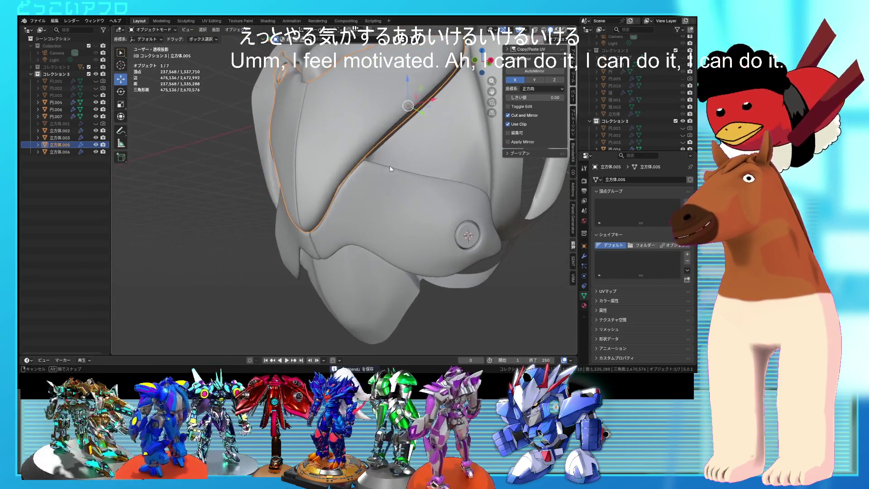
Select the chest armor with shoulder straps and frame the view beneath it
{"action": "scroll", "coordinate": [389, 168], "scroll_direction": "down", "scroll_amount": 3}
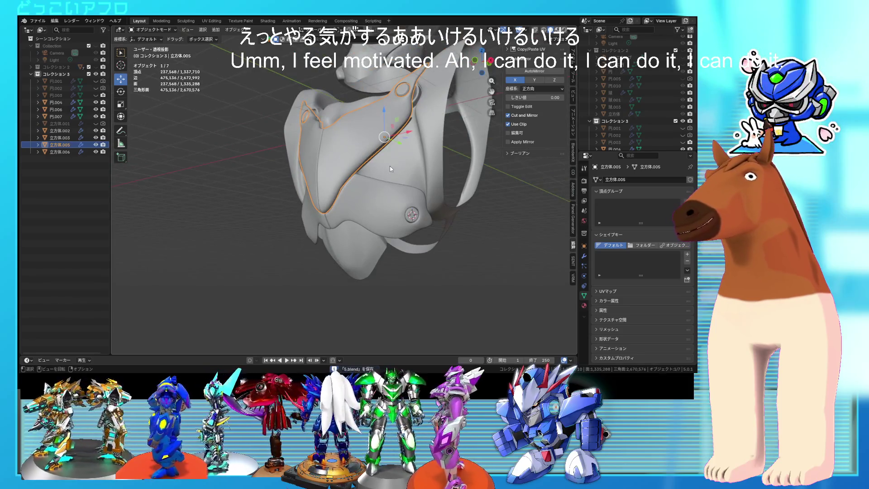
{"action": "mouse_move", "coordinate": [390, 167]}
{"action": "middle_mouse_down"}
{"action": "mouse_move", "coordinate": [364, 171]}
{"action": "mouse_move", "coordinate": [408, 153]}
{"action": "mouse_move", "coordinate": [449, 157]}
{"action": "mouse_move", "coordinate": [425, 165]}
{"action": "middle_mouse_up"}
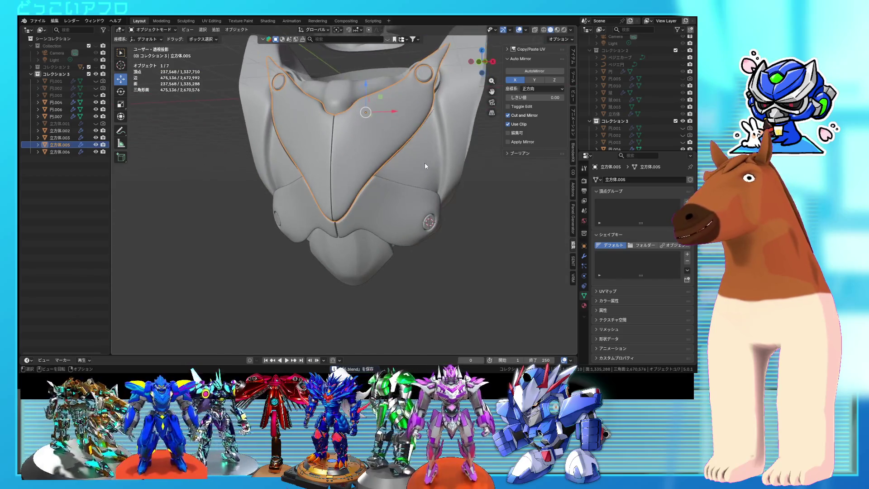
{"action": "scroll", "coordinate": [425, 166], "scroll_direction": "down", "scroll_amount": 2}
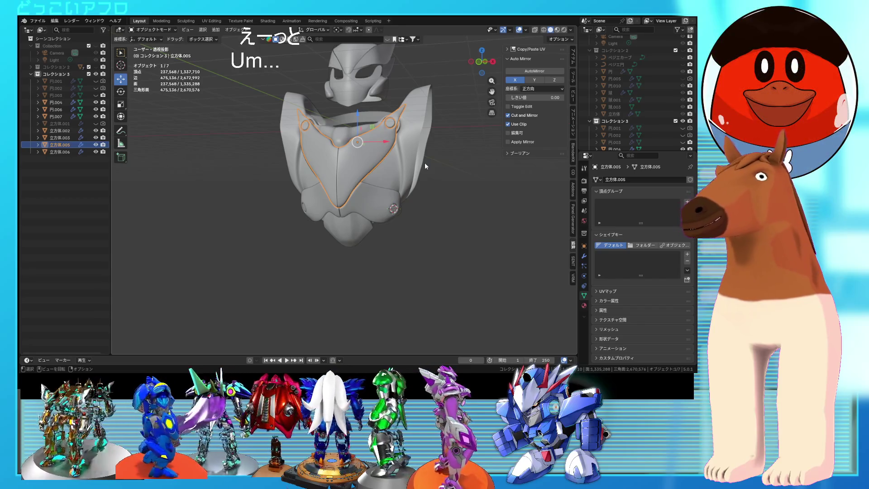
{"action": "left_click", "coordinate": [430, 154]}
{"action": "key", "text": "KP_Decimal"}
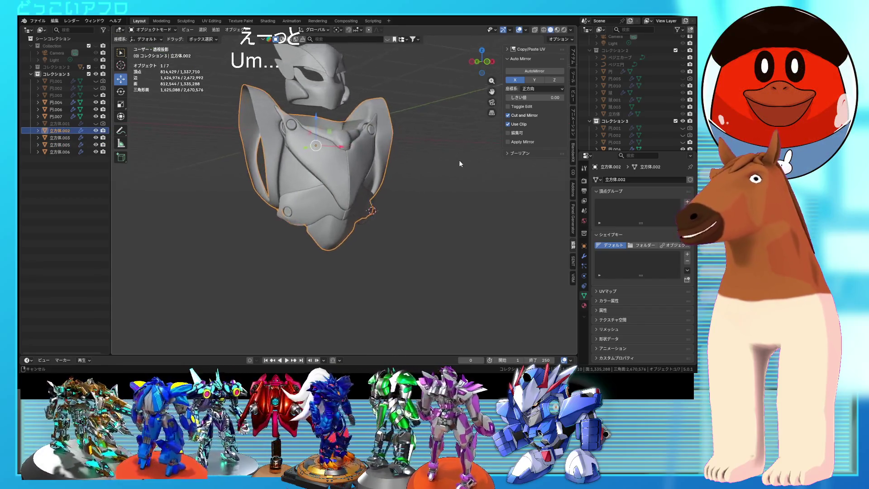
{"action": "mouse_move", "coordinate": [459, 162]}
{"action": "middle_mouse_down"}
{"action": "mouse_move", "coordinate": [361, 142]}
{"action": "mouse_move", "coordinate": [374, 145]}
{"action": "mouse_move", "coordinate": [382, 164]}
{"action": "middle_mouse_up"}
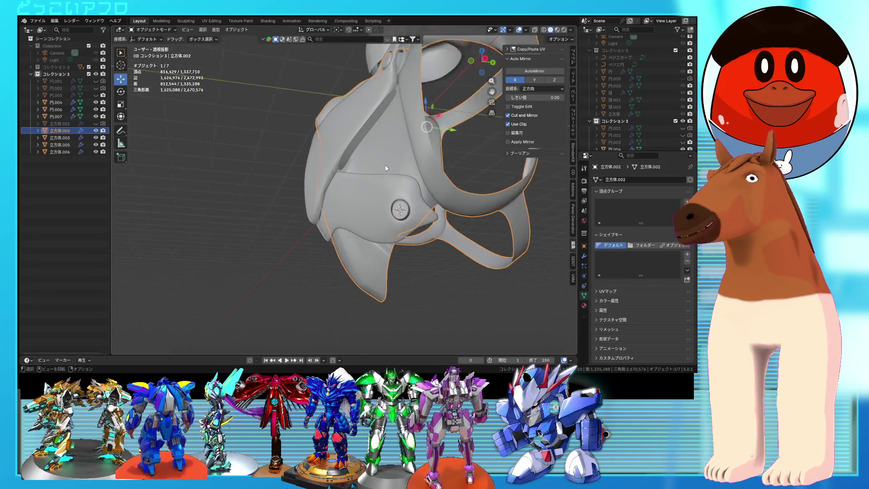
{"action": "scroll", "coordinate": [380, 177], "scroll_direction": "up", "scroll_amount": 2}
{"action": "scroll", "coordinate": [379, 176], "scroll_direction": "up", "scroll_amount": 3}
Select the chest panel's whole connected mesh in Edit Mode
{"action": "left_click", "coordinate": [397, 187]}
{"action": "key", "text": "Tab"}
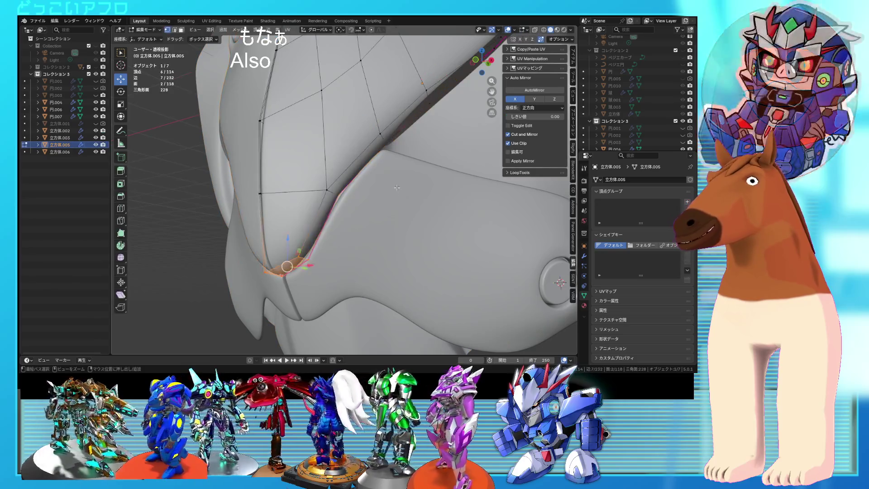
{"action": "key", "text": "ctrl+l"}
{"action": "scroll", "coordinate": [397, 187], "scroll_direction": "down", "scroll_amount": 4}
{"action": "key", "text": "Tab"}
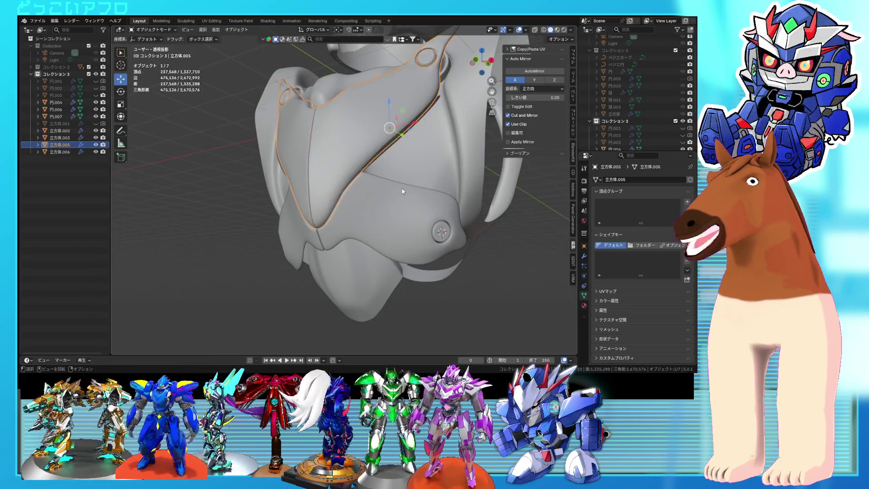
{"action": "key", "text": "Tab"}
{"action": "key", "text": "Tab"}
Rotate the bolted hip plate in Edit Mode to -167°
{"action": "key", "text": "Tab"}
{"action": "middle_click_drag", "start_coordinate": [465, 251], "coordinate": [407, 218]}
{"action": "key", "text": "Tab"}
{"action": "left_click", "coordinate": [317, 190]}
{"action": "key", "text": "Tab"}
{"action": "mouse_move", "coordinate": [335, 204]}
{"action": "middle_mouse_down"}
{"action": "mouse_move", "coordinate": [351, 219]}
{"action": "mouse_move", "coordinate": [399, 221]}
{"action": "middle_mouse_up"}
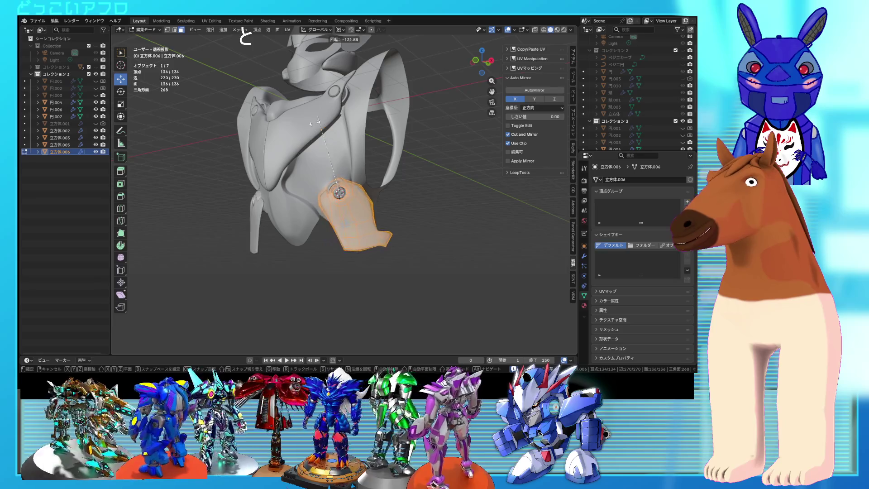
{"action": "left_click", "coordinate": [327, 181]}
{"action": "middle_click_drag", "start_coordinate": [327, 182], "coordinate": [370, 195]}
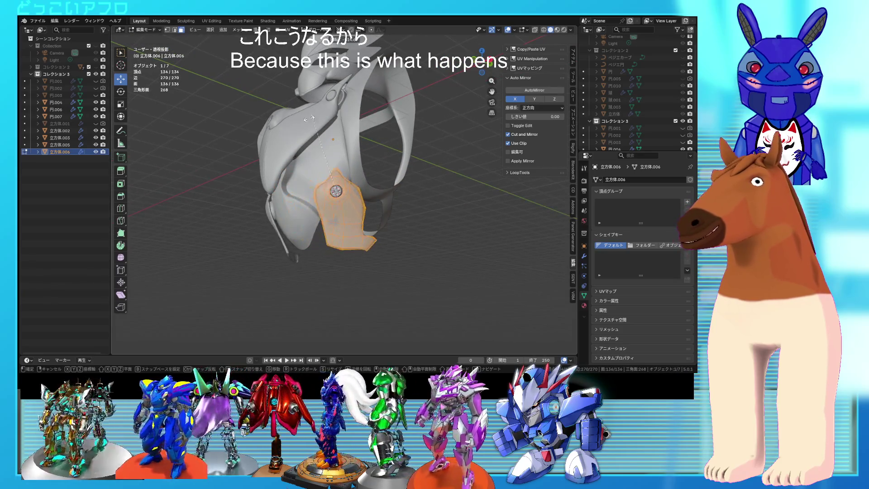
{"action": "left_click", "coordinate": [317, 169]}
{"action": "mouse_move", "coordinate": [317, 170]}
{"action": "middle_mouse_down"}
{"action": "mouse_move", "coordinate": [449, 212]}
{"action": "mouse_move", "coordinate": [399, 214]}
{"action": "mouse_move", "coordinate": [444, 205]}
{"action": "mouse_move", "coordinate": [385, 202]}
{"action": "middle_mouse_up"}
{"action": "key", "text": "Tab"}
Rotate the hip plate again from below until it lines the lower torso
{"action": "left_click", "coordinate": [403, 215]}
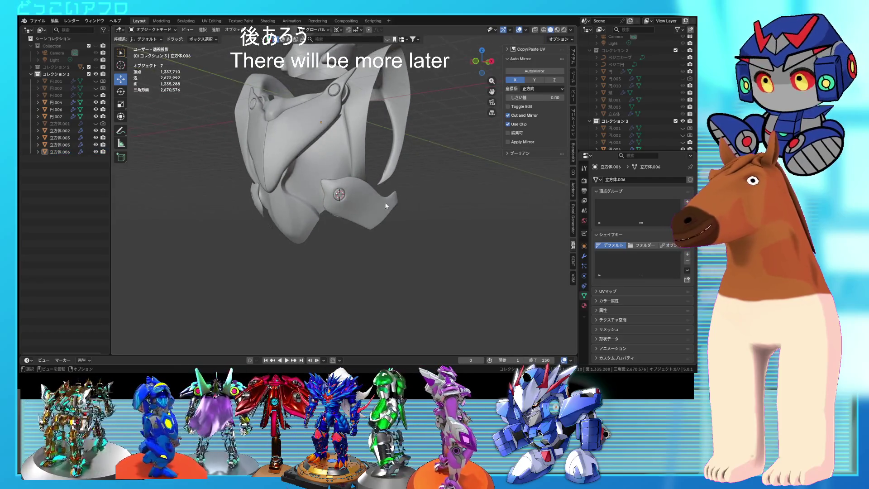
{"action": "mouse_move", "coordinate": [317, 172]}
{"action": "middle_mouse_down"}
{"action": "mouse_move", "coordinate": [300, 185]}
{"action": "mouse_move", "coordinate": [317, 218]}
{"action": "mouse_move", "coordinate": [351, 199]}
{"action": "middle_mouse_up"}
{"action": "left_click", "coordinate": [351, 199]}
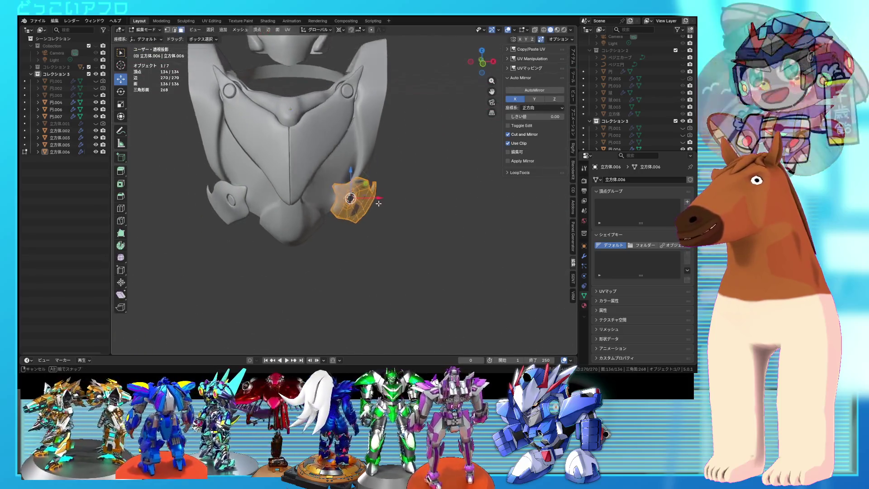
{"action": "key", "text": "Tab"}
{"action": "key", "text": "r"}
{"action": "key", "text": "Tab"}
{"action": "mouse_move", "coordinate": [382, 207]}
{"action": "middle_mouse_down"}
{"action": "mouse_move", "coordinate": [272, 202]}
{"action": "mouse_move", "coordinate": [273, 171]}
{"action": "middle_mouse_up"}
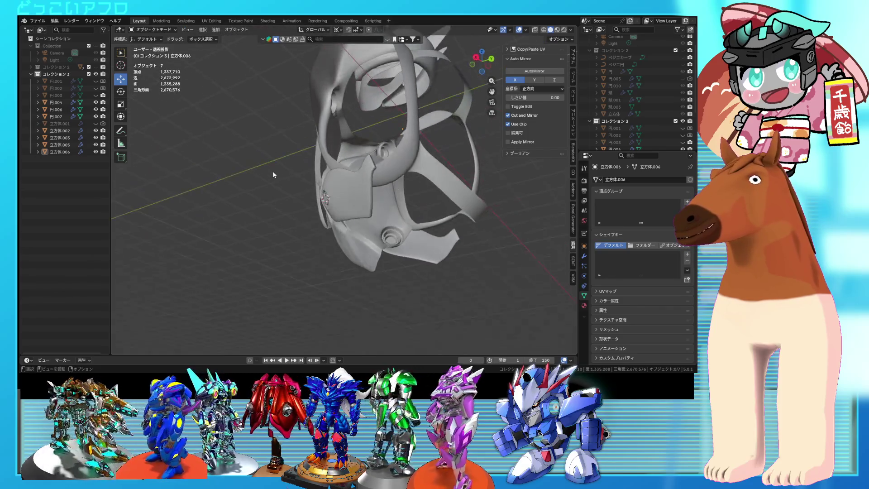
{"action": "left_click", "coordinate": [349, 199]}
{"action": "key", "text": "Tab"}
{"action": "middle_click_drag", "start_coordinate": [348, 199], "coordinate": [350, 218]}
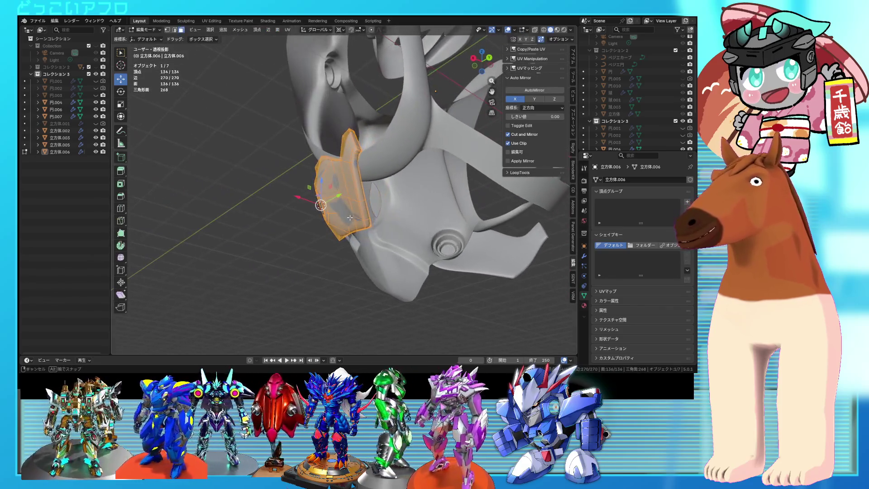
{"action": "left_click", "coordinate": [403, 252]}
{"action": "mouse_move", "coordinate": [403, 252]}
{"action": "middle_mouse_down"}
{"action": "mouse_move", "coordinate": [436, 213]}
{"action": "mouse_move", "coordinate": [382, 214]}
{"action": "mouse_move", "coordinate": [409, 221]}
{"action": "mouse_move", "coordinate": [388, 200]}
{"action": "mouse_move", "coordinate": [421, 198]}
{"action": "mouse_move", "coordinate": [328, 190]}
{"action": "mouse_move", "coordinate": [362, 194]}
{"action": "mouse_move", "coordinate": [386, 180]}
{"action": "mouse_move", "coordinate": [399, 195]}
{"action": "mouse_move", "coordinate": [389, 171]}
{"action": "mouse_move", "coordinate": [357, 151]}
{"action": "mouse_move", "coordinate": [354, 191]}
{"action": "mouse_move", "coordinate": [407, 200]}
{"action": "mouse_move", "coordinate": [407, 209]}
{"action": "mouse_move", "coordinate": [366, 192]}
{"action": "middle_mouse_up"}
{"action": "key", "text": "Tab"}
{"action": "key", "text": "Tab"}
Confirm the hip plate's final rotation, check its placement, and save the file
{"action": "left_click", "coordinate": [404, 230]}
{"action": "key", "text": "Tab"}
{"action": "mouse_move", "coordinate": [405, 231]}
{"action": "middle_mouse_down"}
{"action": "mouse_move", "coordinate": [479, 235]}
{"action": "mouse_move", "coordinate": [414, 237]}
{"action": "mouse_move", "coordinate": [419, 223]}
{"action": "mouse_move", "coordinate": [452, 230]}
{"action": "mouse_move", "coordinate": [416, 236]}
{"action": "middle_mouse_up"}
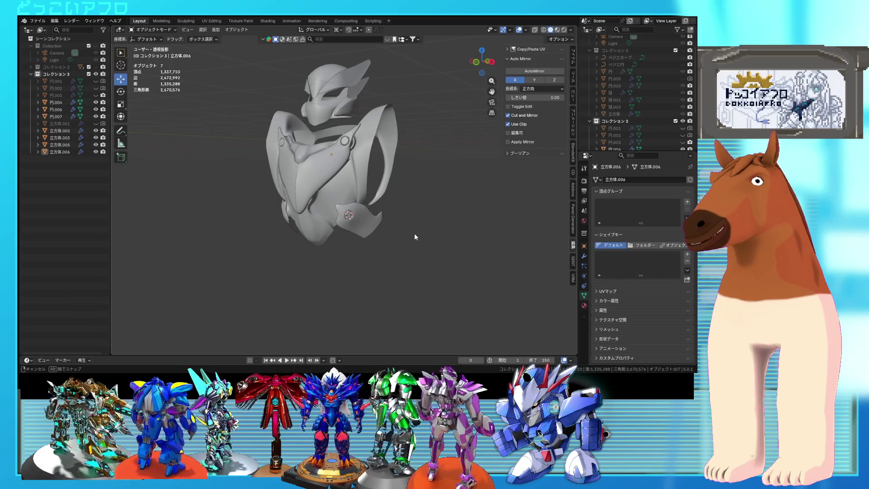
{"action": "mouse_move", "coordinate": [415, 236]}
{"action": "middle_mouse_down"}
{"action": "mouse_move", "coordinate": [326, 220]}
{"action": "mouse_move", "coordinate": [263, 222]}
{"action": "mouse_move", "coordinate": [482, 232]}
{"action": "mouse_move", "coordinate": [401, 225]}
{"action": "mouse_move", "coordinate": [412, 228]}
{"action": "middle_mouse_up"}
{"action": "left_click", "coordinate": [411, 229]}
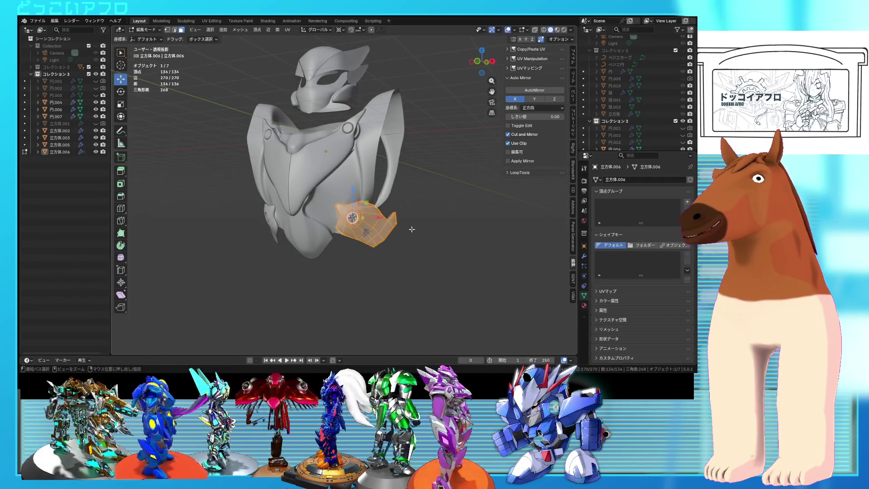
{"action": "key", "text": "Tab"}
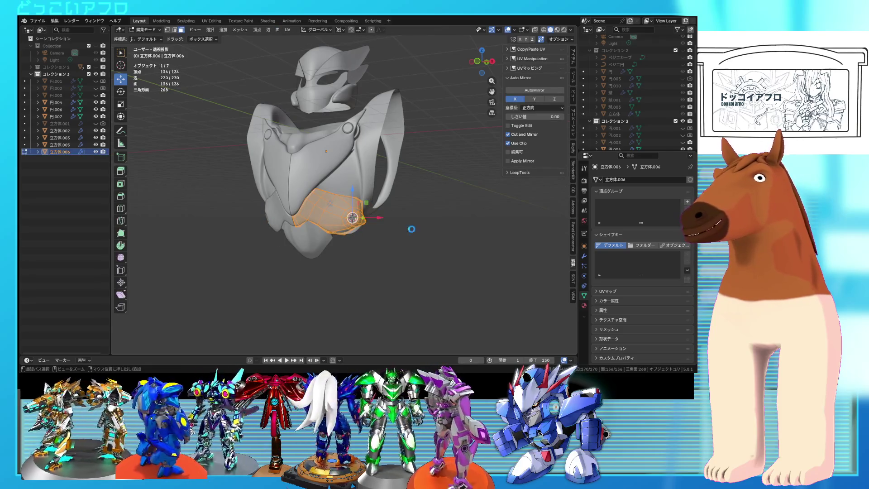
{"action": "mouse_move", "coordinate": [401, 226]}
{"action": "middle_mouse_down"}
{"action": "mouse_move", "coordinate": [279, 199]}
{"action": "mouse_move", "coordinate": [290, 197]}
{"action": "middle_mouse_up"}
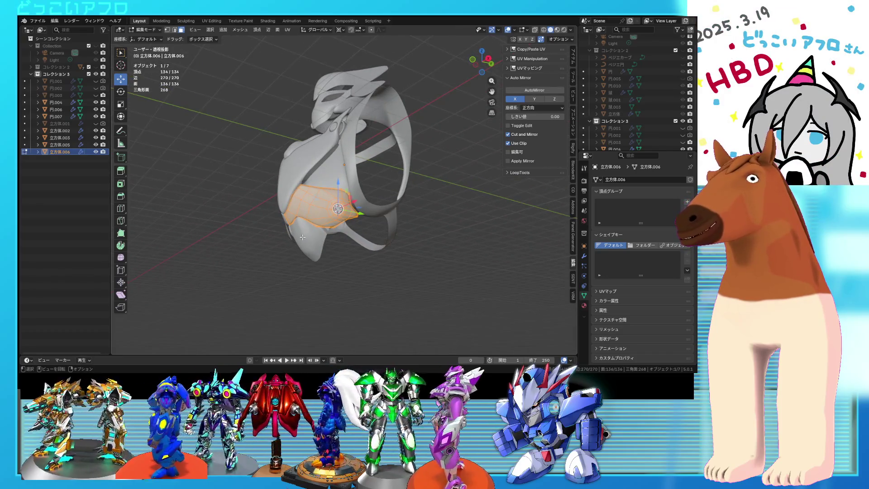
{"action": "mouse_move", "coordinate": [404, 276]}
{"action": "middle_mouse_down"}
{"action": "mouse_move", "coordinate": [448, 263]}
{"action": "mouse_move", "coordinate": [456, 244]}
{"action": "mouse_move", "coordinate": [447, 222]}
{"action": "mouse_move", "coordinate": [455, 249]}
{"action": "mouse_move", "coordinate": [384, 247]}
{"action": "mouse_move", "coordinate": [407, 236]}
{"action": "mouse_move", "coordinate": [345, 205]}
{"action": "mouse_move", "coordinate": [370, 210]}
{"action": "mouse_move", "coordinate": [361, 226]}
{"action": "middle_mouse_up"}
{"action": "key", "text": "Tab"}
{"action": "key", "text": "ctrl+s"}
Deselect everything and select the thin diagonal chest trim from a side view
{"action": "left_click", "coordinate": [446, 240]}
{"action": "scroll", "coordinate": [446, 240], "scroll_direction": "up", "scroll_amount": 3}
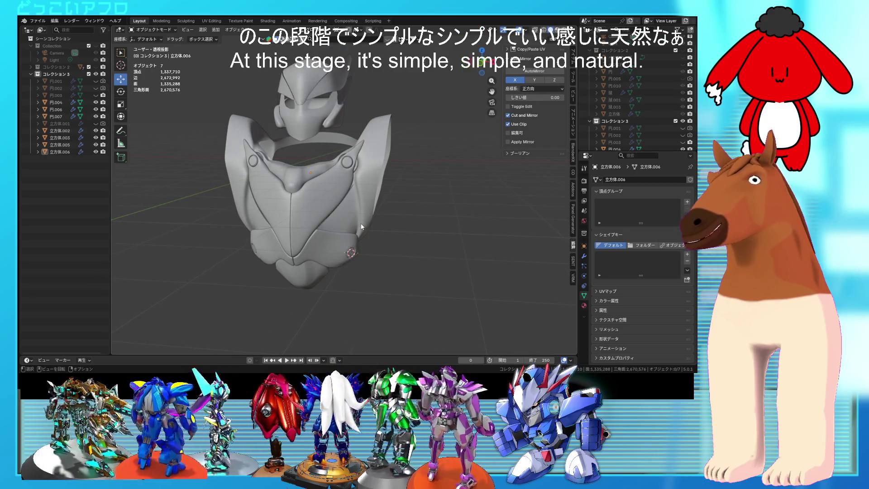
{"action": "mouse_move", "coordinate": [360, 224]}
{"action": "middle_mouse_down"}
{"action": "mouse_move", "coordinate": [307, 218]}
{"action": "mouse_move", "coordinate": [335, 213]}
{"action": "mouse_move", "coordinate": [303, 216]}
{"action": "mouse_move", "coordinate": [381, 222]}
{"action": "mouse_move", "coordinate": [344, 221]}
{"action": "middle_mouse_up"}
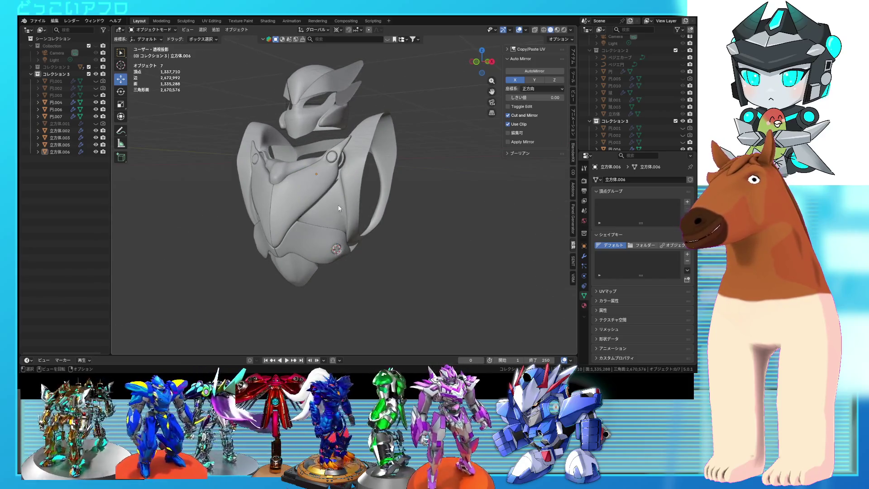
{"action": "key", "text": "ctrl+s"}
{"action": "left_click", "coordinate": [326, 195]}
Extrude the bolted hip plate's top edge 0.028609 m along Z into a narrow band
{"action": "scroll", "coordinate": [332, 186], "scroll_direction": "up", "scroll_amount": 2}
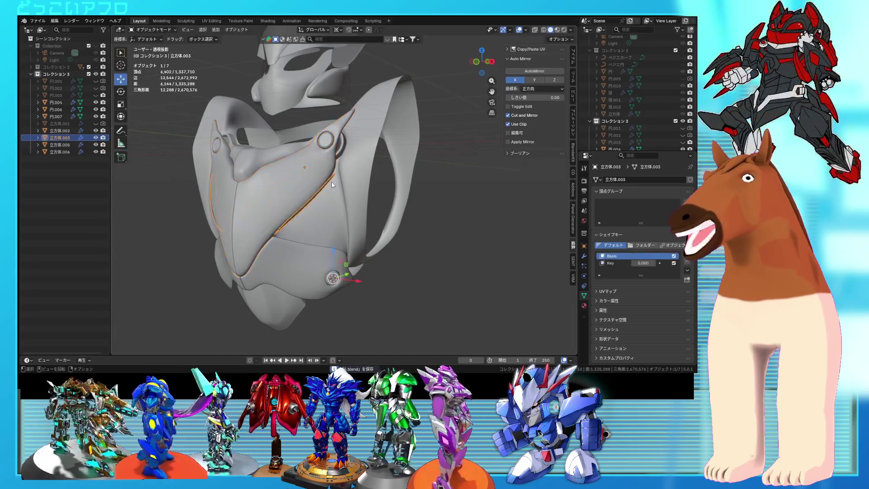
{"action": "key", "text": "Tab"}
{"action": "middle_click_drag", "start_coordinate": [333, 185], "coordinate": [285, 187]}
{"action": "key", "text": "Tab"}
{"action": "left_click", "coordinate": [326, 245]}
{"action": "key", "text": "Tab"}
{"action": "mouse_move", "coordinate": [326, 244]}
{"action": "middle_mouse_down"}
{"action": "mouse_move", "coordinate": [304, 243]}
{"action": "mouse_move", "coordinate": [323, 236]}
{"action": "middle_mouse_up"}
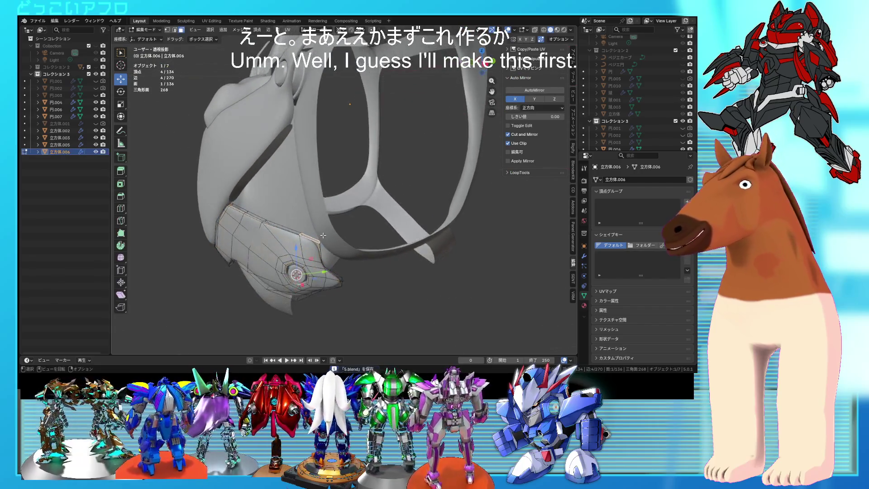
{"action": "left_click", "coordinate": [245, 209], "text": "ctrl"}
{"action": "middle_click_drag", "start_coordinate": [243, 210], "coordinate": [254, 212]}
{"action": "key", "text": "e"}
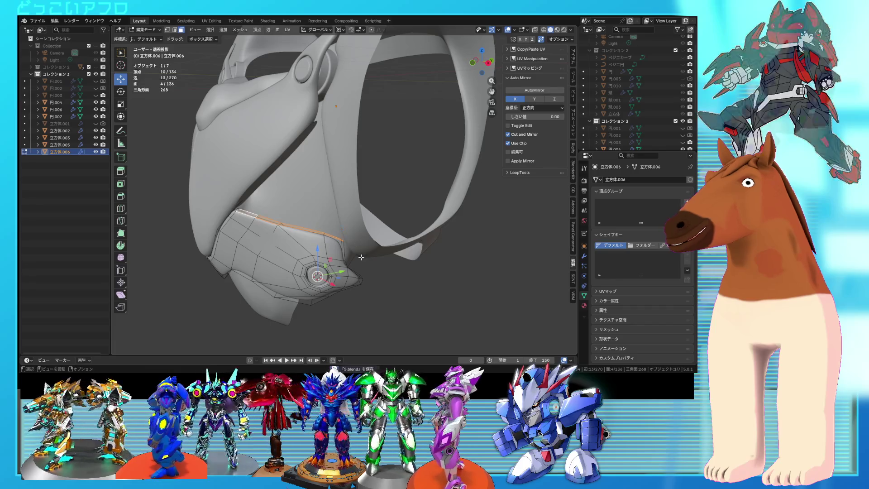
{"action": "left_click", "coordinate": [361, 255]}
Separate the band by selection and join it into the chest trim 立方体.003
{"action": "scroll", "coordinate": [361, 244], "scroll_direction": "up", "scroll_amount": 5}
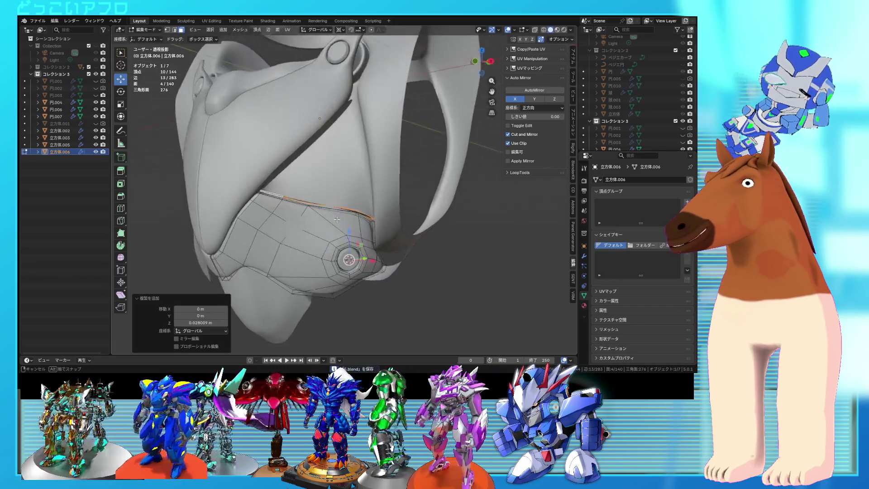
{"action": "right_click", "coordinate": [320, 309]}
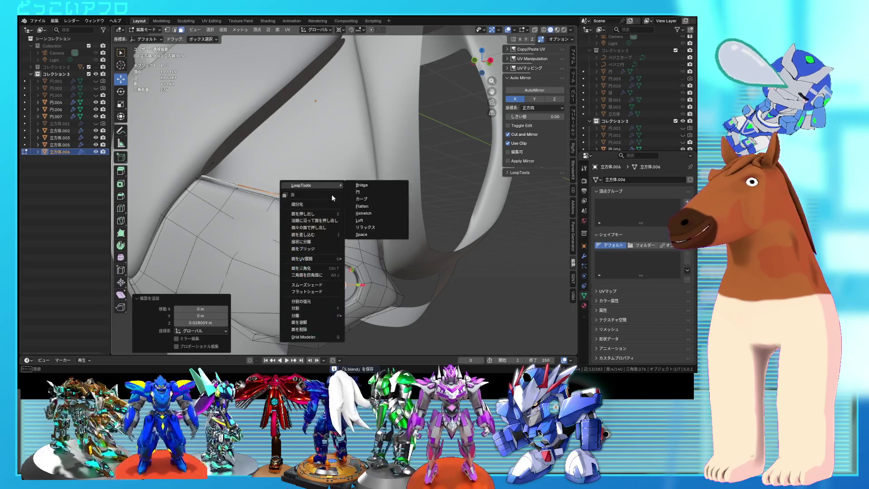
{"action": "left_click", "coordinate": [350, 316]}
{"action": "key", "text": "Tab"}
{"action": "left_click", "coordinate": [365, 214]}
{"action": "left_click", "coordinate": [257, 117], "text": "shift"}
{"action": "right_click", "coordinate": [257, 117]}
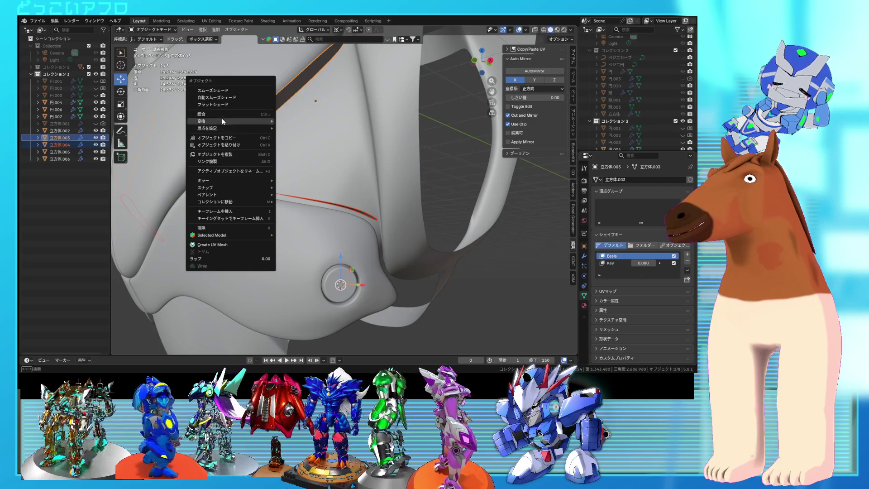
{"action": "left_click", "coordinate": [222, 120]}
{"action": "key", "text": "Tab"}
{"action": "key", "text": "a"}
{"action": "middle_click_drag", "start_coordinate": [371, 217], "coordinate": [323, 202]}
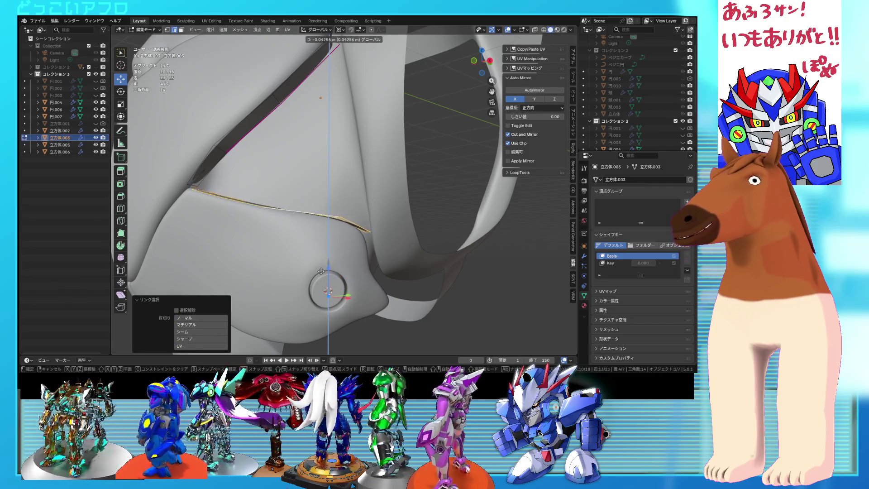
Select an edge on the chest trim, clear its crease, and save the file
{"action": "middle_click_drag", "start_coordinate": [319, 272], "coordinate": [220, 235]}
{"action": "key", "text": "2"}
{"action": "left_click", "coordinate": [209, 225]}
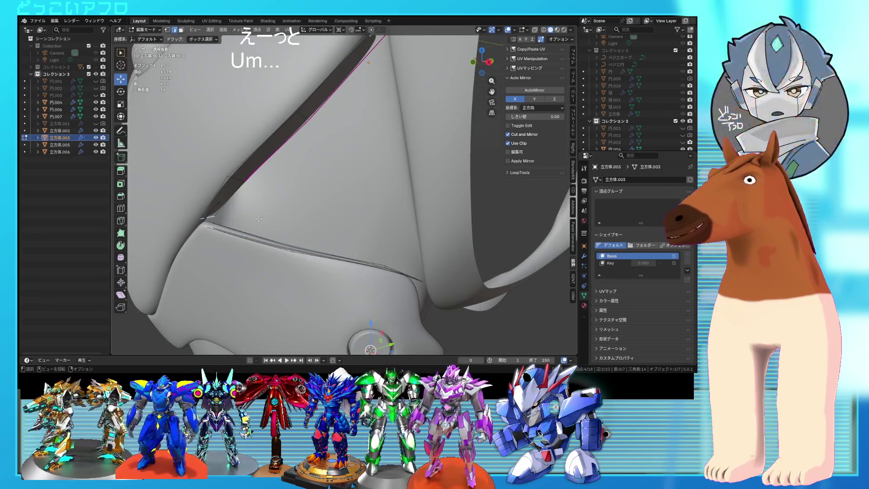
{"action": "scroll", "coordinate": [258, 219], "scroll_direction": "down", "scroll_amount": 5}
{"action": "key", "text": "Tab"}
{"action": "mouse_move", "coordinate": [319, 207]}
{"action": "middle_mouse_down"}
{"action": "mouse_move", "coordinate": [452, 277]}
{"action": "mouse_move", "coordinate": [390, 284]}
{"action": "mouse_move", "coordinate": [403, 285]}
{"action": "mouse_move", "coordinate": [392, 263]}
{"action": "middle_mouse_up"}
{"action": "key", "text": "Tab"}
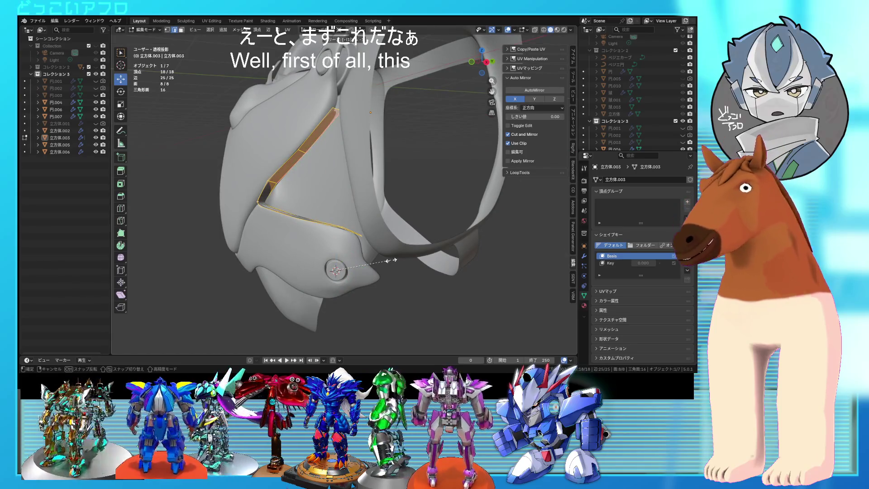
{"action": "left_click", "coordinate": [391, 261]}
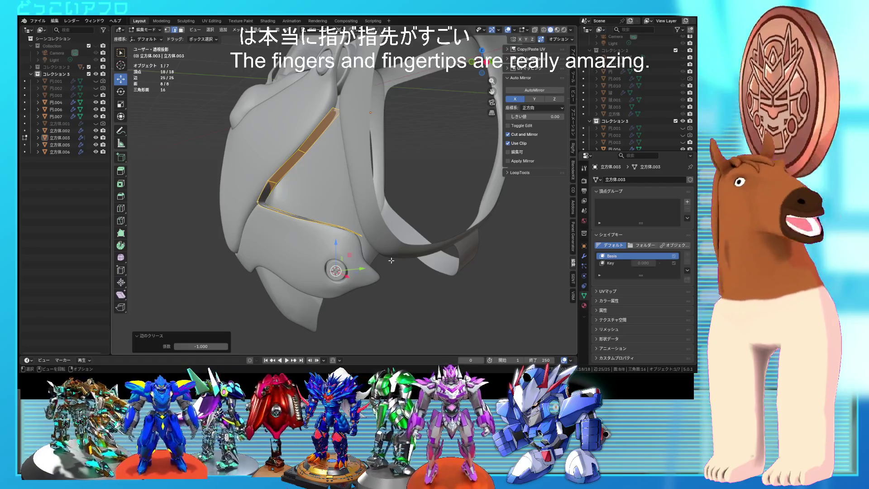
{"action": "mouse_move", "coordinate": [391, 260]}
{"action": "middle_mouse_down"}
{"action": "mouse_move", "coordinate": [381, 218]}
{"action": "mouse_move", "coordinate": [307, 228]}
{"action": "middle_mouse_up"}
{"action": "key", "text": "ctrl+s"}
Move the seam vertices near the bolt 0.011759 m along Z and save
{"action": "scroll", "coordinate": [307, 228], "scroll_direction": "up", "scroll_amount": 2}
{"action": "key", "text": "shift+z"}
{"action": "scroll", "coordinate": [286, 214], "scroll_direction": "up", "scroll_amount": 2}
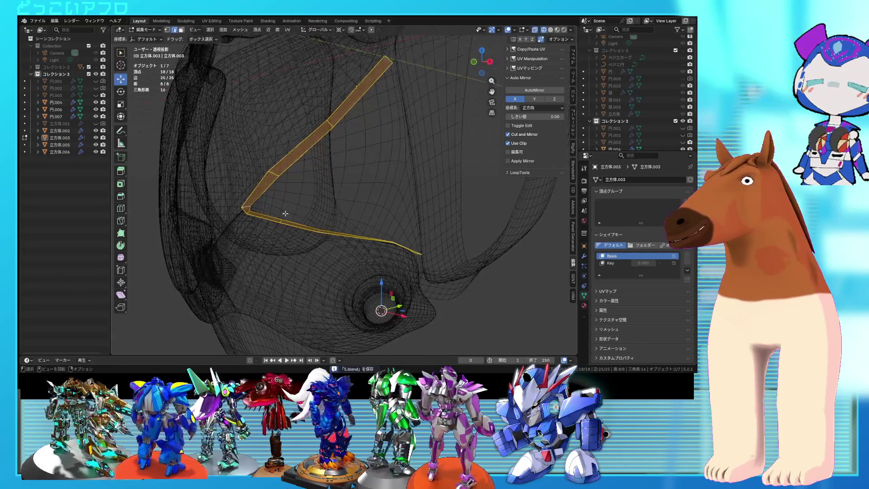
{"action": "mouse_move", "coordinate": [252, 210]}
{"action": "middle_mouse_down"}
{"action": "mouse_move", "coordinate": [272, 215]}
{"action": "mouse_move", "coordinate": [276, 229]}
{"action": "middle_mouse_up"}
{"action": "left_click", "coordinate": [250, 229]}
{"action": "scroll", "coordinate": [251, 224], "scroll_direction": "up", "scroll_amount": 3}
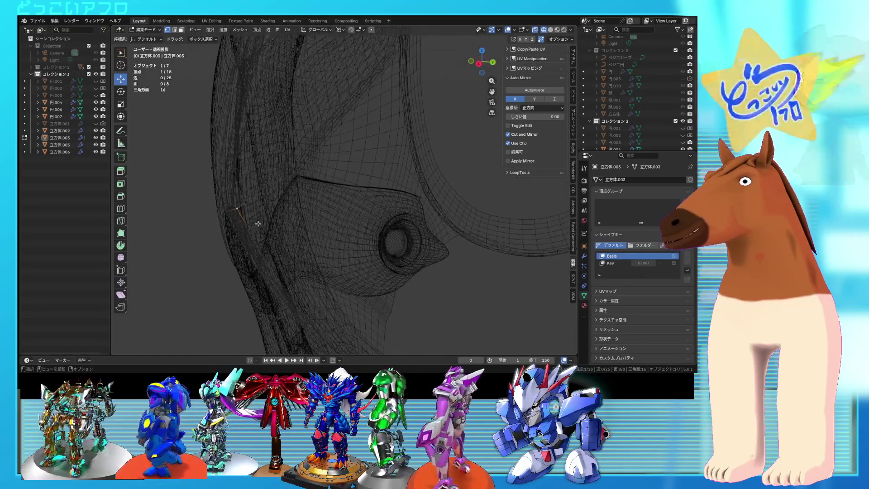
{"action": "left_click", "coordinate": [282, 227]}
{"action": "key", "text": "shift+z"}
{"action": "scroll", "coordinate": [290, 224], "scroll_direction": "up", "scroll_amount": 3}
{"action": "mouse_move", "coordinate": [308, 223]}
{"action": "middle_mouse_down"}
{"action": "mouse_move", "coordinate": [344, 217]}
{"action": "mouse_move", "coordinate": [373, 261]}
{"action": "middle_mouse_up"}
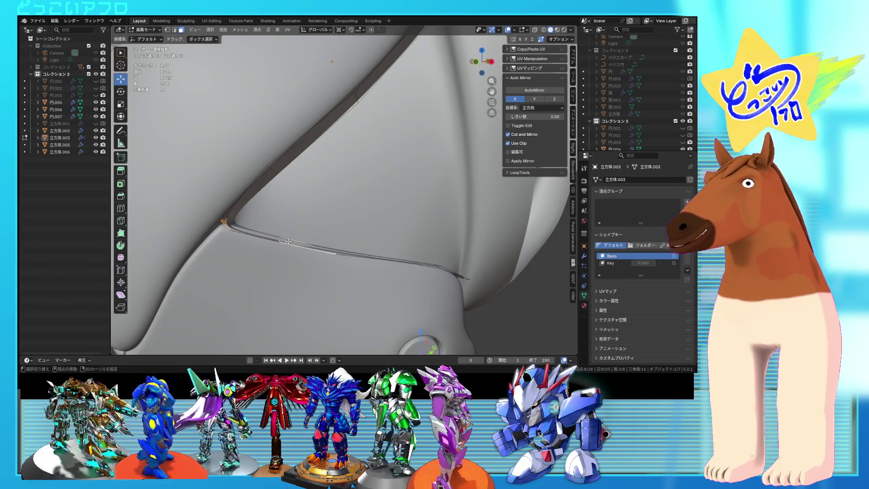
{"action": "scroll", "coordinate": [333, 240], "scroll_direction": "down", "scroll_amount": 5}
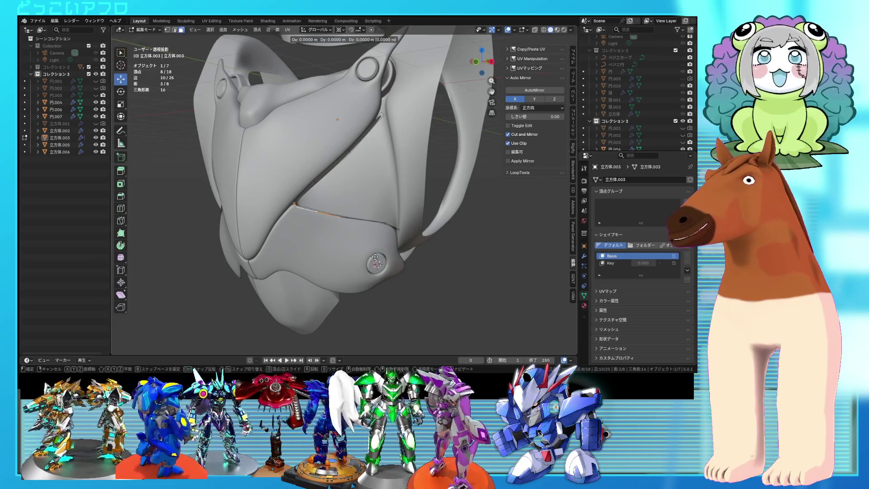
{"action": "left_click", "coordinate": [376, 250]}
{"action": "key", "text": "ctrl+s"}
Connect the selected seam vertices with a new edge, then turn on X-ray
{"action": "mouse_move", "coordinate": [380, 252]}
{"action": "middle_mouse_down"}
{"action": "mouse_move", "coordinate": [408, 243]}
{"action": "mouse_move", "coordinate": [372, 239]}
{"action": "middle_mouse_up"}
{"action": "scroll", "coordinate": [418, 242], "scroll_direction": "up", "scroll_amount": 3}
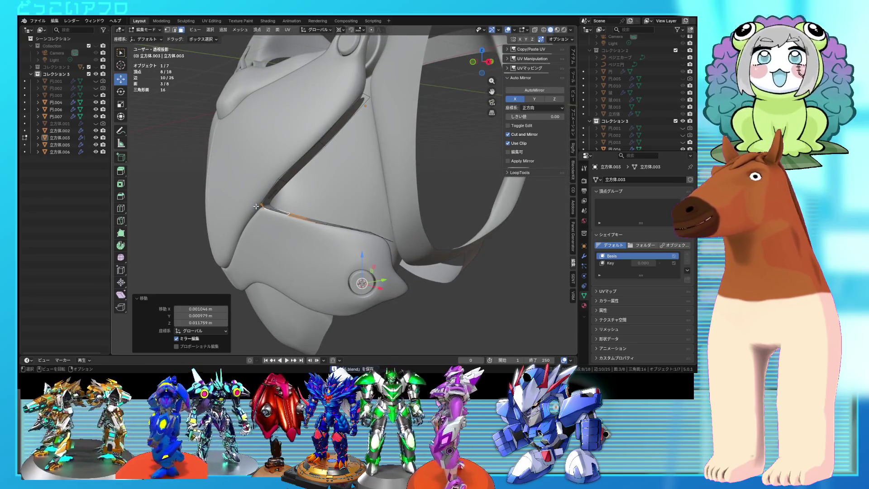
{"action": "left_click", "coordinate": [268, 205]}
{"action": "key", "text": "j"}
{"action": "key", "text": "alt+z"}
{"action": "scroll", "coordinate": [295, 209], "scroll_direction": "up", "scroll_amount": 1}
{"action": "scroll", "coordinate": [301, 213], "scroll_direction": "up", "scroll_amount": 1}
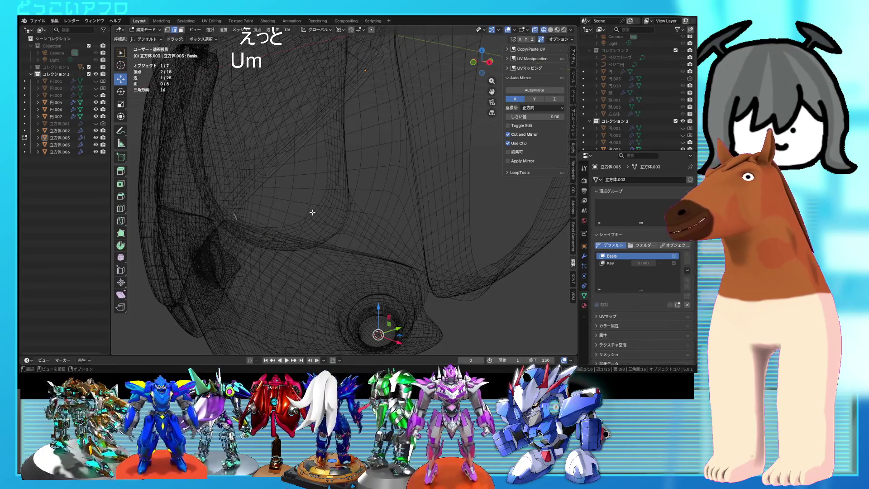
Loop-cut the chest plate and slide the new edge to close the triangular outline
{"action": "key", "text": "alt+z"}
{"action": "key", "text": "alt+z"}
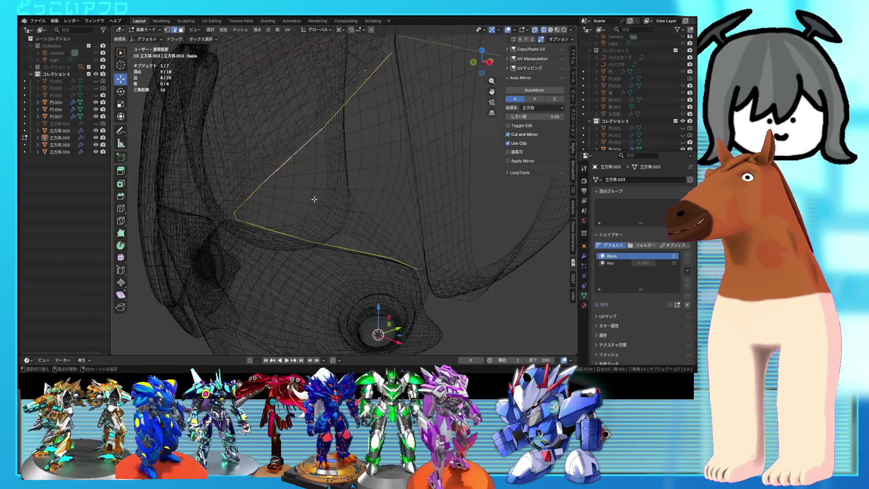
{"action": "key", "text": "alt+z"}
{"action": "left_click", "coordinate": [237, 217]}
{"action": "key", "text": "alt+z"}
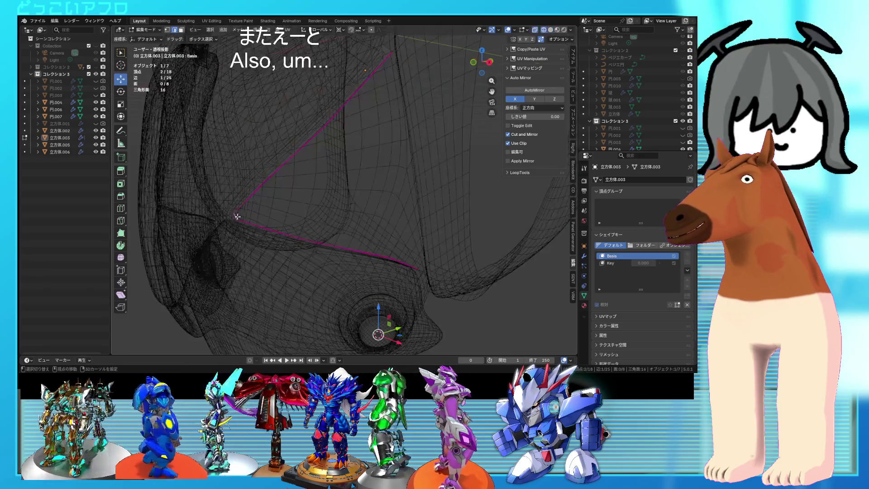
{"action": "mouse_move", "coordinate": [297, 223]}
{"action": "middle_mouse_down"}
{"action": "mouse_move", "coordinate": [357, 239]}
{"action": "mouse_move", "coordinate": [388, 264]}
{"action": "mouse_move", "coordinate": [396, 254]}
{"action": "mouse_move", "coordinate": [373, 178]}
{"action": "middle_mouse_up"}
{"action": "key", "text": "alt+z"}
{"action": "key", "text": "a"}
{"action": "key", "text": "alt+z"}
{"action": "left_click", "coordinate": [368, 112]}
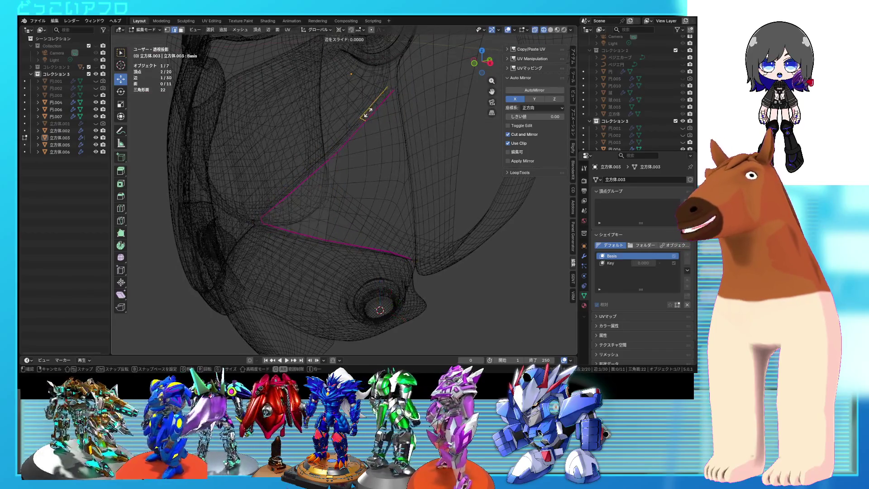
{"action": "left_click", "coordinate": [345, 171]}
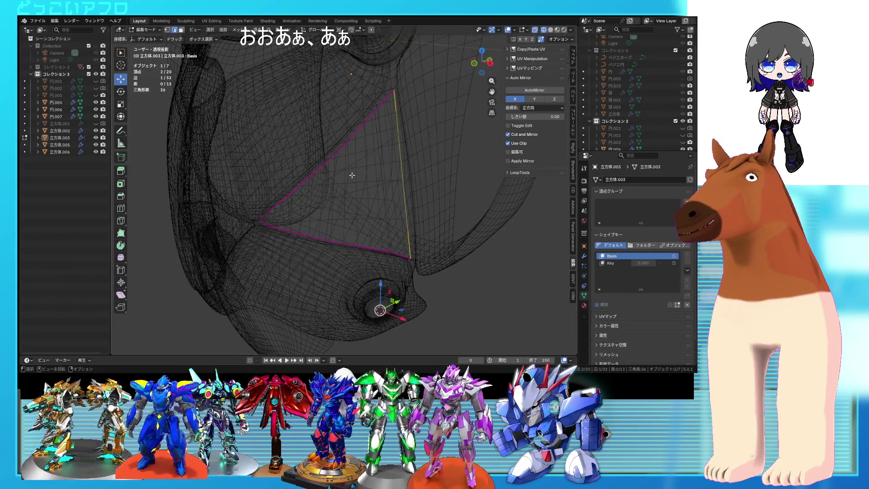
Inspect the new triangular panel outline in Object Mode, solid and wireframe shading
{"action": "key", "text": "Tab"}
{"action": "key", "text": "shift+z"}
{"action": "mouse_move", "coordinate": [351, 175]}
{"action": "middle_mouse_down"}
{"action": "mouse_move", "coordinate": [402, 186]}
{"action": "mouse_move", "coordinate": [433, 177]}
{"action": "mouse_move", "coordinate": [333, 194]}
{"action": "mouse_move", "coordinate": [379, 192]}
{"action": "mouse_move", "coordinate": [373, 168]}
{"action": "mouse_move", "coordinate": [382, 197]}
{"action": "mouse_move", "coordinate": [420, 222]}
{"action": "mouse_move", "coordinate": [341, 228]}
{"action": "mouse_move", "coordinate": [346, 216]}
{"action": "mouse_move", "coordinate": [361, 223]}
{"action": "mouse_move", "coordinate": [367, 191]}
{"action": "mouse_move", "coordinate": [336, 234]}
{"action": "middle_mouse_up"}
{"action": "key", "text": "Tab"}
{"action": "key", "text": "shift+z"}
{"action": "key", "text": "shift+z"}
{"action": "key", "text": "Tab"}
{"action": "key", "text": "Tab"}
Select the linked triangular panel and push it outward from the armour
{"action": "scroll", "coordinate": [369, 201], "scroll_direction": "up", "scroll_amount": 3}
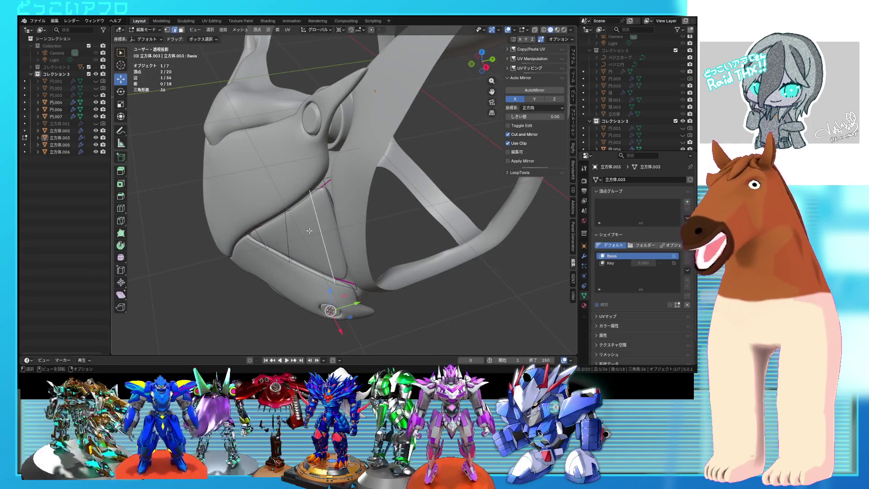
{"action": "key", "text": "ctrl+l"}
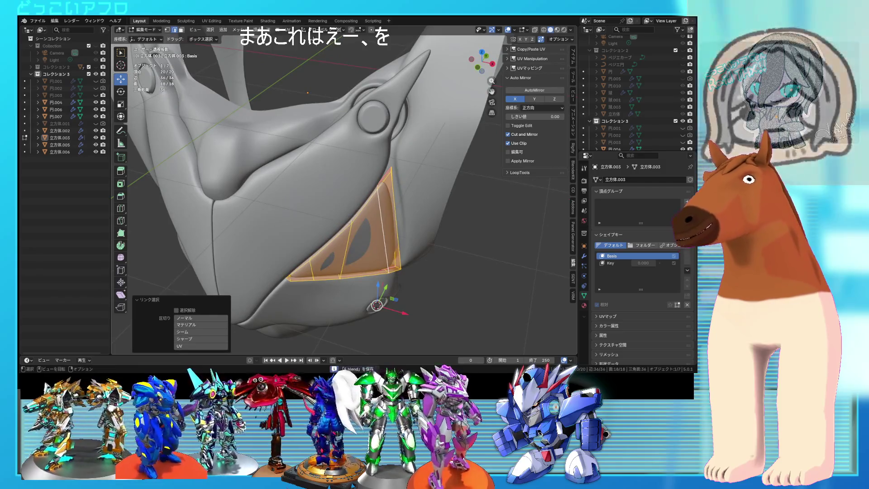
{"action": "middle_click_drag", "start_coordinate": [379, 196], "coordinate": [378, 216]}
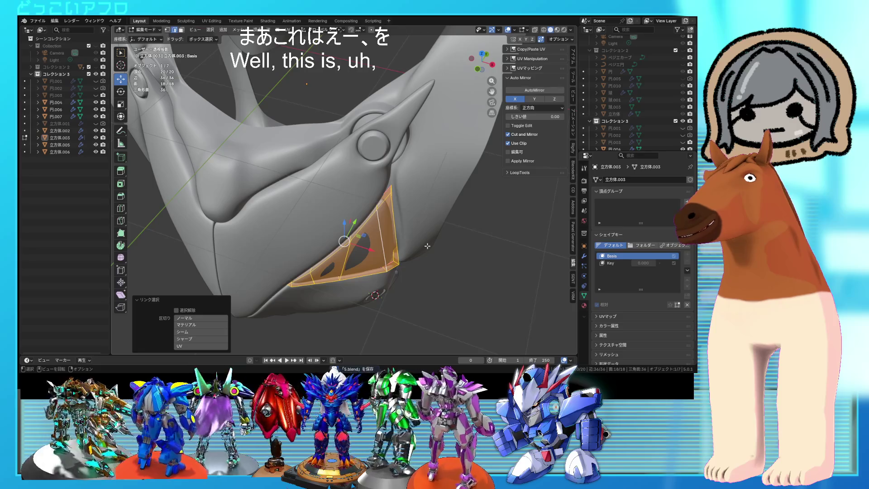
{"action": "middle_click_drag", "start_coordinate": [427, 245], "coordinate": [390, 260], "text": "alt"}
{"action": "key", "text": "shift+z"}
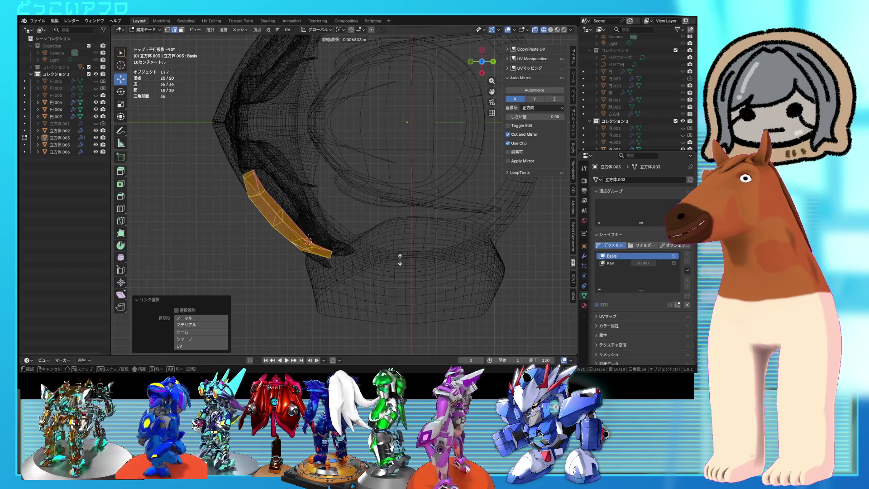
{"action": "left_click", "coordinate": [401, 256]}
{"action": "middle_click_drag", "start_coordinate": [401, 255], "coordinate": [416, 203]}
{"action": "key", "text": "shift+z"}
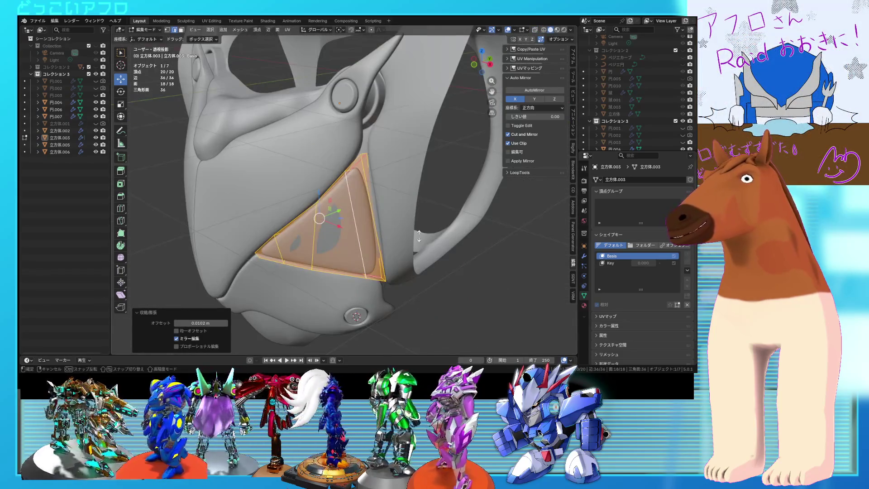
{"action": "mouse_move", "coordinate": [365, 217]}
{"action": "middle_mouse_down"}
{"action": "mouse_move", "coordinate": [389, 195]}
{"action": "mouse_move", "coordinate": [406, 267]}
{"action": "middle_mouse_up"}
{"action": "key", "text": "shift+z"}
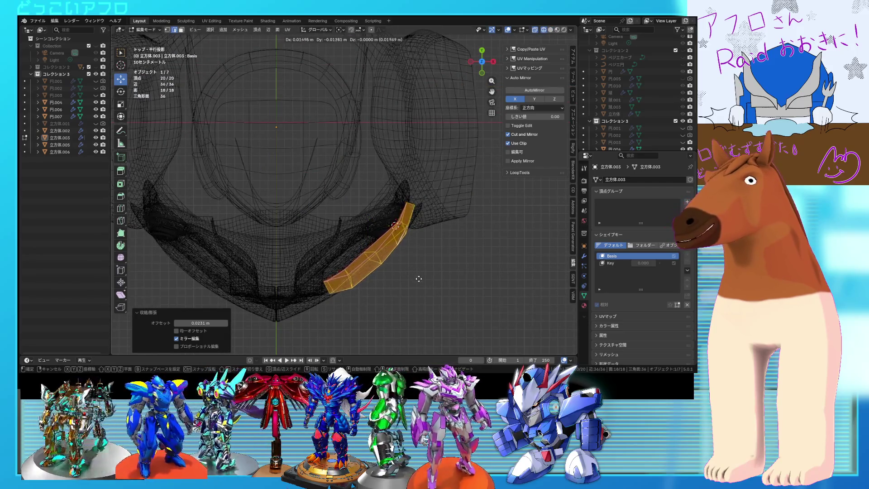
{"action": "mouse_move", "coordinate": [438, 299]}
{"action": "middle_mouse_down"}
{"action": "mouse_move", "coordinate": [429, 217]}
{"action": "mouse_move", "coordinate": [317, 250]}
{"action": "mouse_move", "coordinate": [333, 265]}
{"action": "middle_mouse_up"}
{"action": "key", "text": "shift+z"}
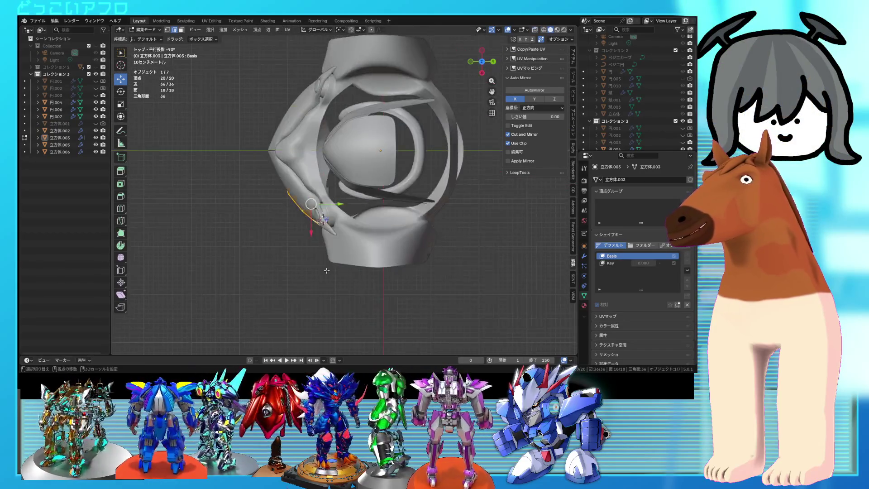
{"action": "key", "text": "shift+z"}
Move the panel faces further out, about 0.028184 m along X
{"action": "key", "text": "g"}
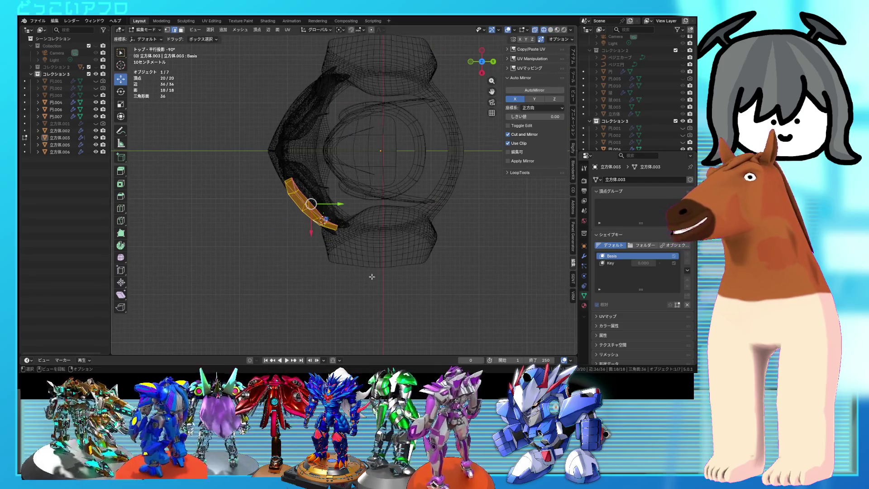
{"action": "scroll", "coordinate": [372, 276], "scroll_direction": "up", "scroll_amount": 2}
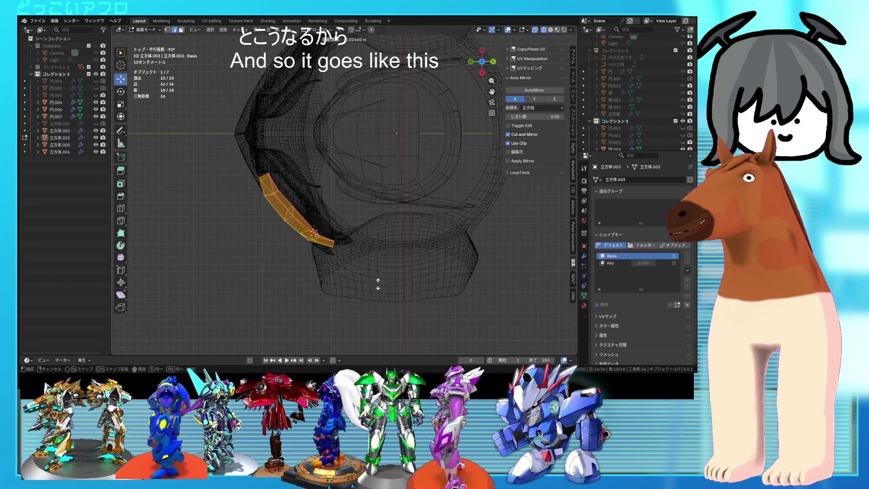
{"action": "left_click", "coordinate": [385, 263]}
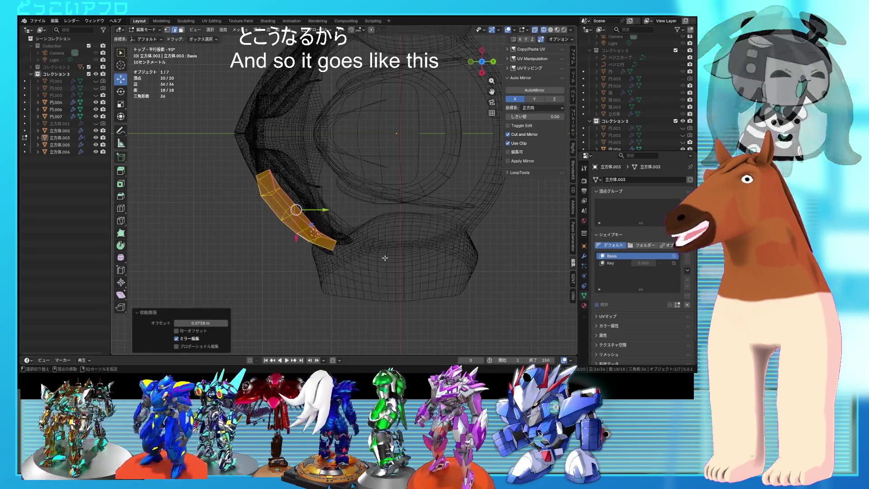
{"action": "key", "text": "g"}
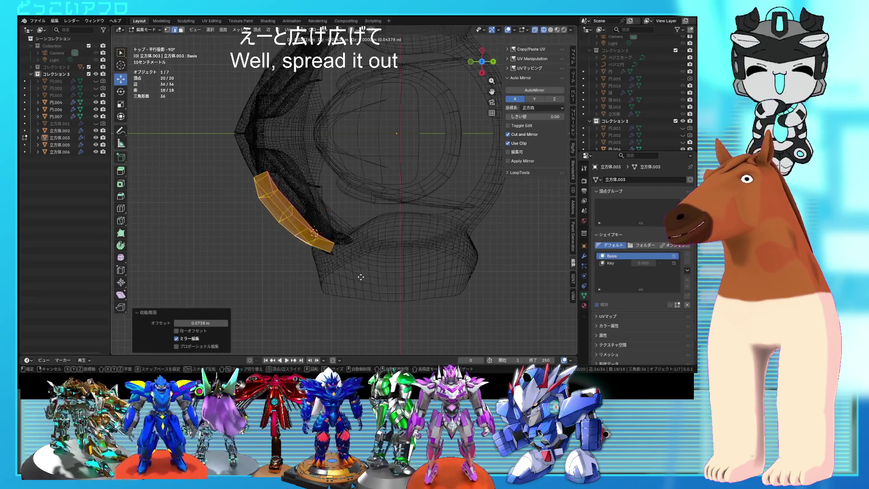
{"action": "left_click", "coordinate": [300, 209]}
{"action": "key", "text": "shift+z"}
{"action": "mouse_move", "coordinate": [301, 210]}
{"action": "middle_mouse_down"}
{"action": "mouse_move", "coordinate": [396, 214]}
{"action": "mouse_move", "coordinate": [424, 194]}
{"action": "middle_mouse_up"}
{"action": "key", "text": "Tab"}
{"action": "scroll", "coordinate": [425, 195], "scroll_direction": "down", "scroll_amount": 2}
{"action": "mouse_move", "coordinate": [421, 225]}
{"action": "middle_mouse_down"}
{"action": "mouse_move", "coordinate": [482, 230]}
{"action": "mouse_move", "coordinate": [374, 237]}
{"action": "mouse_move", "coordinate": [411, 233]}
{"action": "mouse_move", "coordinate": [330, 217]}
{"action": "mouse_move", "coordinate": [353, 208]}
{"action": "mouse_move", "coordinate": [298, 209]}
{"action": "mouse_move", "coordinate": [364, 211]}
{"action": "mouse_move", "coordinate": [376, 221]}
{"action": "mouse_move", "coordinate": [353, 231]}
{"action": "mouse_move", "coordinate": [342, 187]}
{"action": "mouse_move", "coordinate": [345, 199]}
{"action": "mouse_move", "coordinate": [358, 187]}
{"action": "mouse_move", "coordinate": [368, 194]}
{"action": "middle_mouse_up"}
Select two thin side faces of the triangular piece and move them
{"action": "left_click", "coordinate": [350, 194]}
{"action": "key", "text": "Tab"}
{"action": "scroll", "coordinate": [345, 199], "scroll_direction": "up", "scroll_amount": 2}
{"action": "left_click", "coordinate": [345, 203]}
{"action": "scroll", "coordinate": [371, 194], "scroll_direction": "down", "scroll_amount": 3}
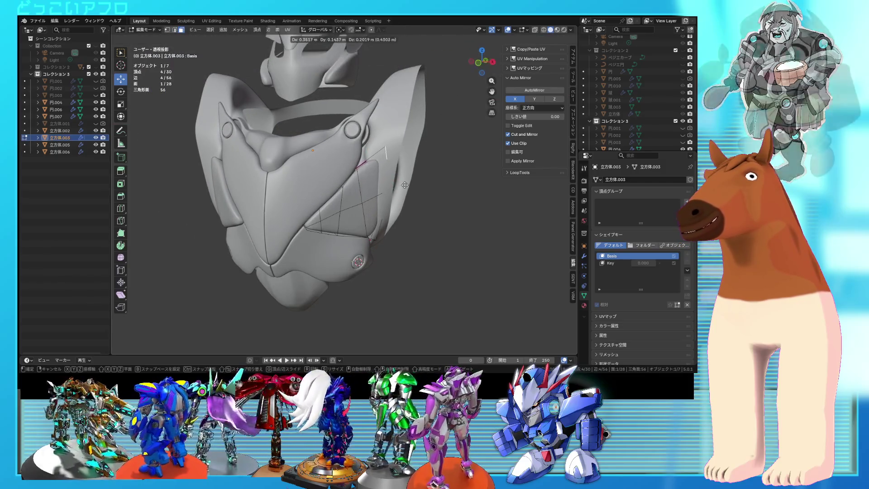
{"action": "mouse_move", "coordinate": [389, 194]}
{"action": "middle_mouse_down"}
{"action": "mouse_move", "coordinate": [298, 153]}
{"action": "mouse_move", "coordinate": [391, 255]}
{"action": "mouse_move", "coordinate": [371, 249]}
{"action": "middle_mouse_up"}
{"action": "left_click", "coordinate": [302, 152], "text": "shift"}
{"action": "key", "text": "g"}
{"action": "left_click", "coordinate": [306, 171]}
Adjust the selected side faces again from the top view in X-ray
{"action": "scroll", "coordinate": [306, 171], "scroll_direction": "up", "scroll_amount": 5}
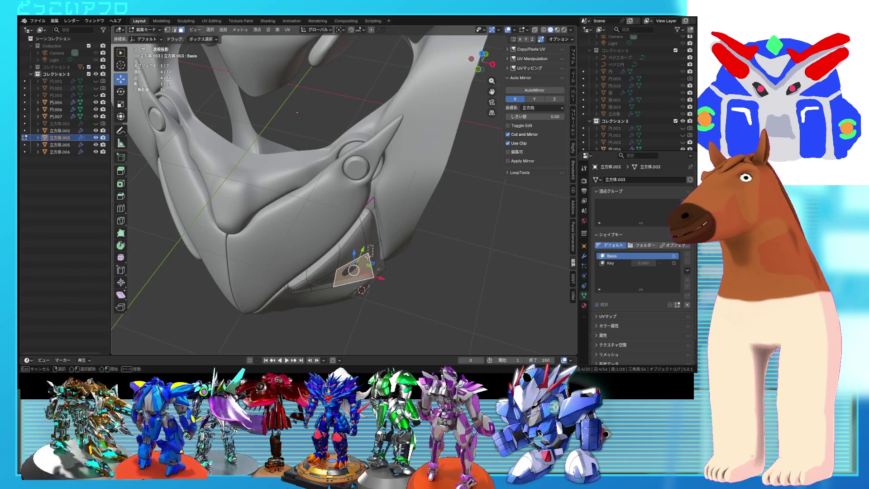
{"action": "key", "text": "KP_7"}
{"action": "key", "text": "alt+z"}
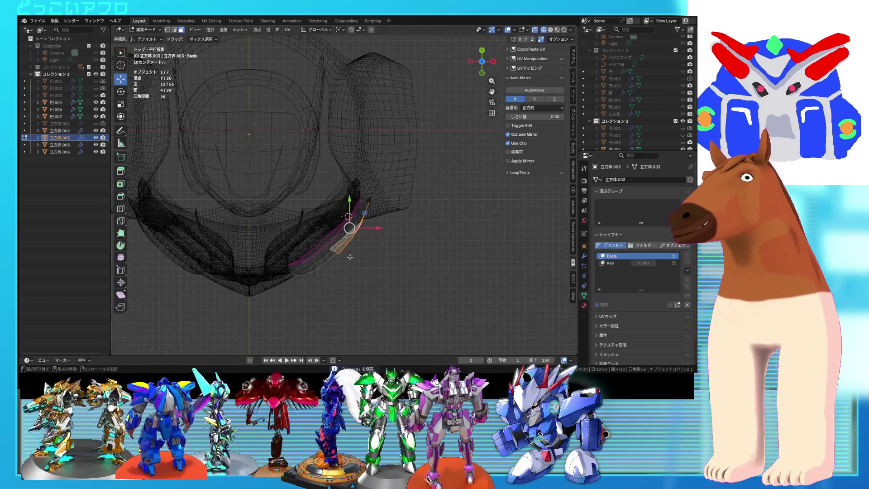
{"action": "left_click", "coordinate": [382, 280]}
{"action": "mouse_move", "coordinate": [383, 280]}
{"action": "middle_mouse_down"}
{"action": "mouse_move", "coordinate": [330, 168]}
{"action": "mouse_move", "coordinate": [338, 183]}
{"action": "middle_mouse_up"}
{"action": "key", "text": "alt+z"}
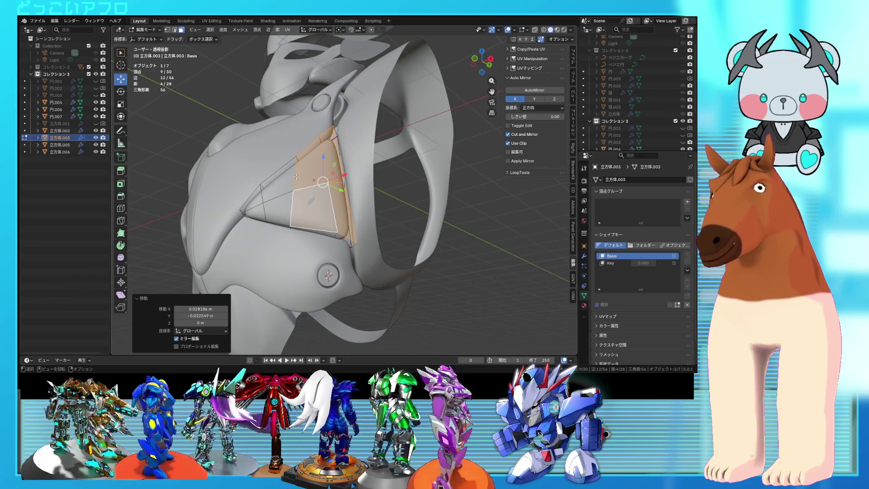
{"action": "mouse_move", "coordinate": [323, 205]}
{"action": "middle_mouse_down"}
{"action": "mouse_move", "coordinate": [356, 214]}
{"action": "mouse_move", "coordinate": [362, 230]}
{"action": "mouse_move", "coordinate": [368, 205]}
{"action": "mouse_move", "coordinate": [387, 241]}
{"action": "mouse_move", "coordinate": [336, 236]}
{"action": "mouse_move", "coordinate": [330, 226]}
{"action": "mouse_move", "coordinate": [401, 210]}
{"action": "middle_mouse_up"}
{"action": "key", "text": "Tab"}
{"action": "key", "text": "Tab"}
Select the small piece's edge loop vertices and save the file
{"action": "key", "text": "alt+a"}
{"action": "left_click", "coordinate": [336, 236], "text": "alt"}
{"action": "left_click", "coordinate": [301, 230], "text": "shift"}
{"action": "scroll", "coordinate": [301, 229], "scroll_direction": "down", "scroll_amount": 2}
{"action": "key", "text": "alt+z"}
{"action": "key", "text": "alt+z"}
{"action": "key", "text": "ctrl+s"}
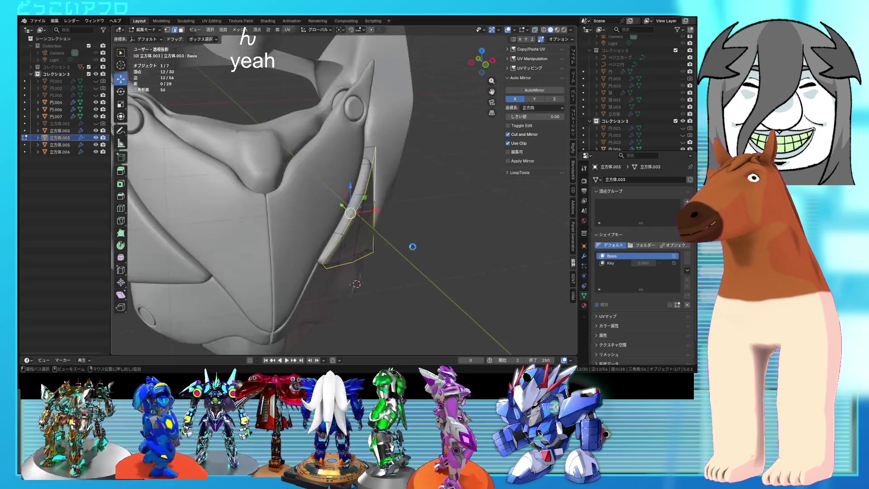
Slide the triangle panel's inner edges along its surface into new positions
{"action": "middle_click_drag", "start_coordinate": [412, 247], "coordinate": [406, 191]}
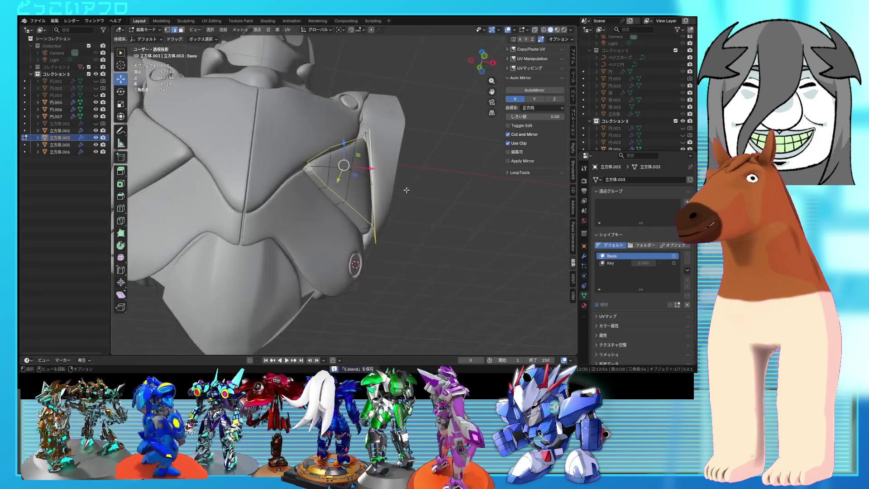
{"action": "left_click", "coordinate": [422, 257]}
{"action": "mouse_move", "coordinate": [422, 257]}
{"action": "middle_mouse_down"}
{"action": "mouse_move", "coordinate": [407, 256]}
{"action": "mouse_move", "coordinate": [397, 223]}
{"action": "mouse_move", "coordinate": [368, 287]}
{"action": "mouse_move", "coordinate": [321, 222]}
{"action": "mouse_move", "coordinate": [317, 184]}
{"action": "middle_mouse_up"}
{"action": "left_click", "coordinate": [317, 184]}
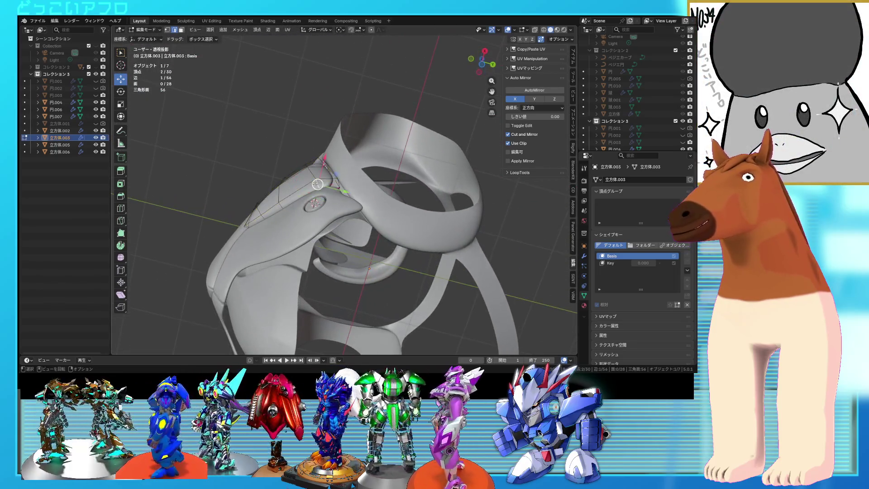
{"action": "left_click", "coordinate": [306, 190]}
{"action": "mouse_move", "coordinate": [306, 190]}
{"action": "middle_mouse_down"}
{"action": "mouse_move", "coordinate": [344, 213]}
{"action": "mouse_move", "coordinate": [350, 209]}
{"action": "mouse_move", "coordinate": [320, 199]}
{"action": "mouse_move", "coordinate": [359, 180]}
{"action": "mouse_move", "coordinate": [380, 184]}
{"action": "mouse_move", "coordinate": [344, 179]}
{"action": "mouse_move", "coordinate": [355, 157]}
{"action": "mouse_move", "coordinate": [335, 182]}
{"action": "mouse_move", "coordinate": [349, 186]}
{"action": "mouse_move", "coordinate": [386, 161]}
{"action": "mouse_move", "coordinate": [353, 181]}
{"action": "middle_mouse_up"}
Clear the selection and extrude the panel edges outward into a new edge strip
{"action": "key", "text": "shift+z"}
{"action": "left_click", "coordinate": [344, 177]}
{"action": "key", "text": "shift+z"}
{"action": "key", "text": "alt+a"}
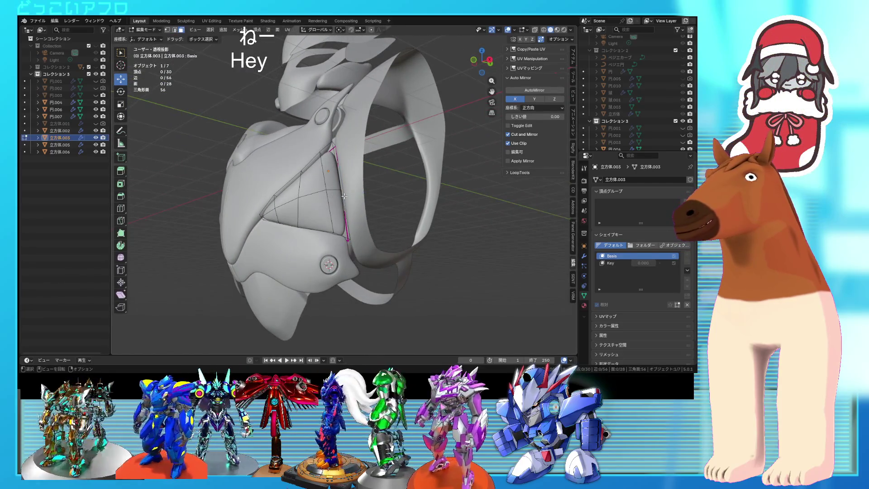
{"action": "key", "text": "shift+z"}
{"action": "key", "text": "shift+z"}
{"action": "middle_click_drag", "start_coordinate": [342, 171], "coordinate": [367, 211]}
{"action": "key", "text": "shift+z"}
{"action": "key", "text": "shift+z"}
{"action": "key", "text": "e"}
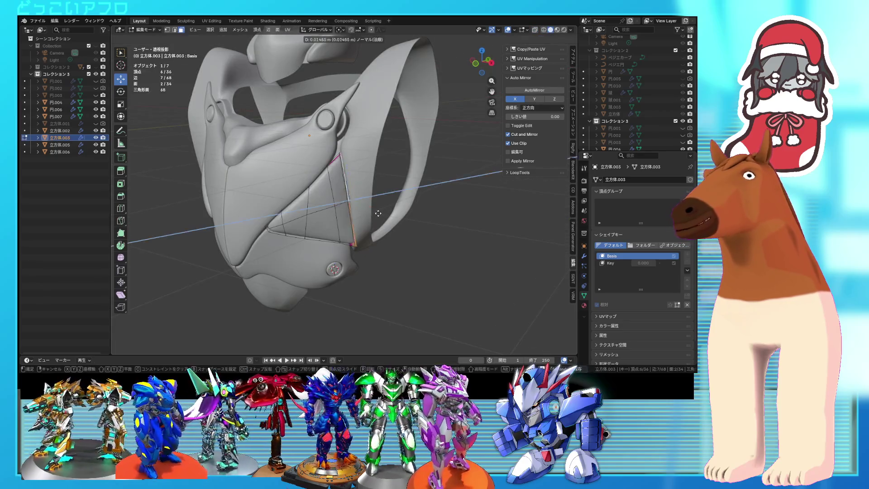
{"action": "left_click", "coordinate": [378, 214]}
{"action": "mouse_move", "coordinate": [378, 214]}
{"action": "middle_mouse_down"}
{"action": "mouse_move", "coordinate": [342, 219]}
{"action": "mouse_move", "coordinate": [353, 209]}
{"action": "mouse_move", "coordinate": [346, 181]}
{"action": "middle_mouse_up"}
Select the new strip's edge loop and move it into position
{"action": "key", "text": "shift+z"}
{"action": "key", "text": "2"}
{"action": "key", "text": "shift+z"}
{"action": "scroll", "coordinate": [346, 221], "scroll_direction": "up", "scroll_amount": 3}
{"action": "key", "text": "shift+z"}
{"action": "left_click", "coordinate": [346, 181]}
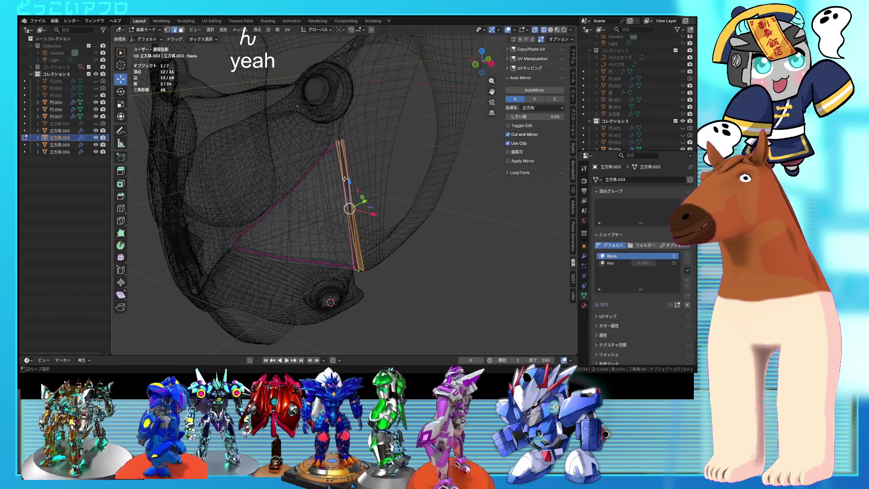
{"action": "mouse_move", "coordinate": [355, 212]}
{"action": "middle_mouse_down"}
{"action": "mouse_move", "coordinate": [348, 195]}
{"action": "mouse_move", "coordinate": [380, 247]}
{"action": "middle_mouse_up"}
{"action": "key", "text": "shift+z"}
{"action": "key", "text": "g"}
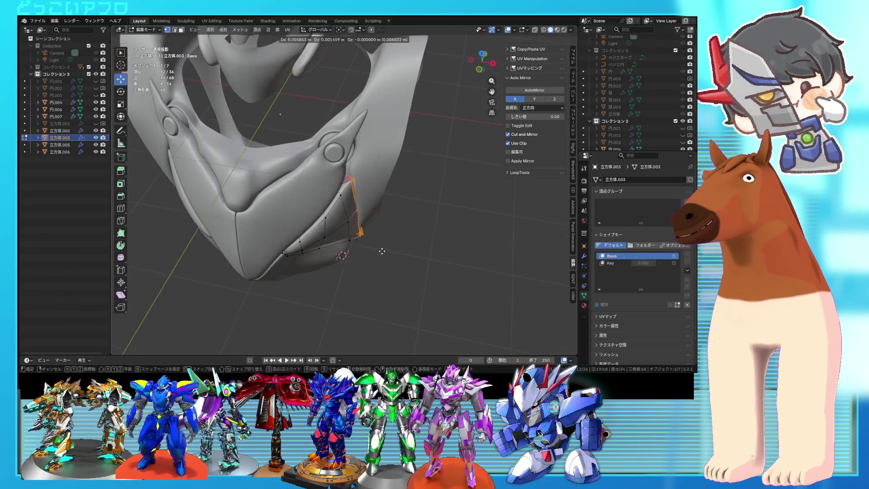
{"action": "left_click", "coordinate": [395, 275]}
{"action": "mouse_move", "coordinate": [395, 277]}
{"action": "middle_mouse_down"}
{"action": "mouse_move", "coordinate": [420, 204]}
{"action": "mouse_move", "coordinate": [374, 208]}
{"action": "mouse_move", "coordinate": [320, 198]}
{"action": "mouse_move", "coordinate": [362, 204]}
{"action": "mouse_move", "coordinate": [336, 207]}
{"action": "mouse_move", "coordinate": [352, 215]}
{"action": "middle_mouse_up"}
Box-select eight vertices along the panel edge and slide them into place
{"action": "key", "text": "1"}
{"action": "key", "text": "shift+z"}
{"action": "left_click_drag", "start_coordinate": [297, 194], "coordinate": [298, 194]}
{"action": "key", "text": "shift+z"}
{"action": "key", "text": "shift+z"}
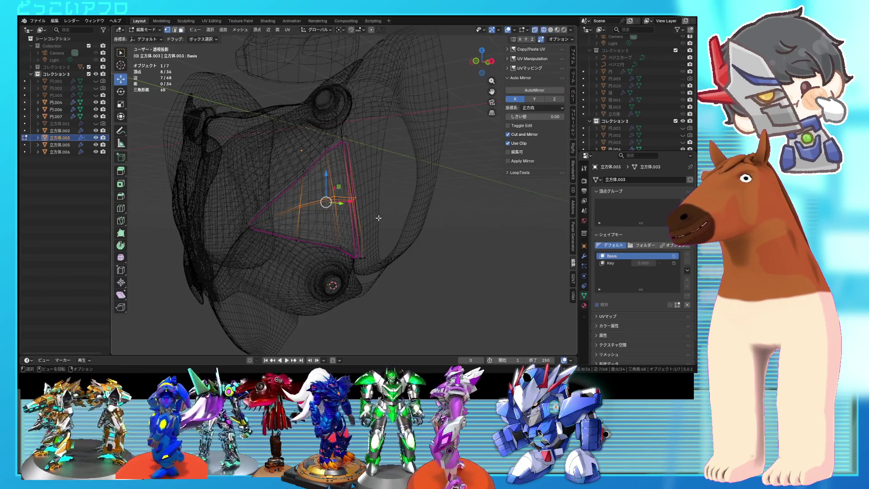
{"action": "key", "text": "shift+z"}
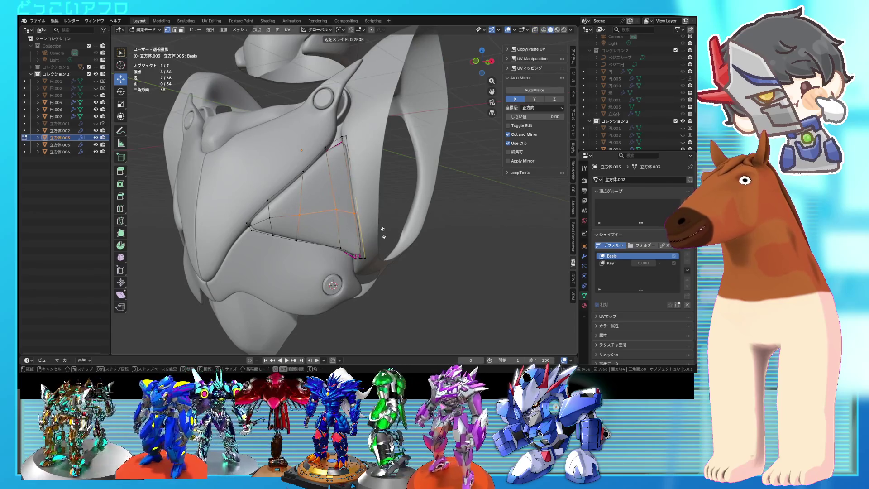
{"action": "left_click", "coordinate": [384, 232]}
{"action": "key", "text": "shift+z"}
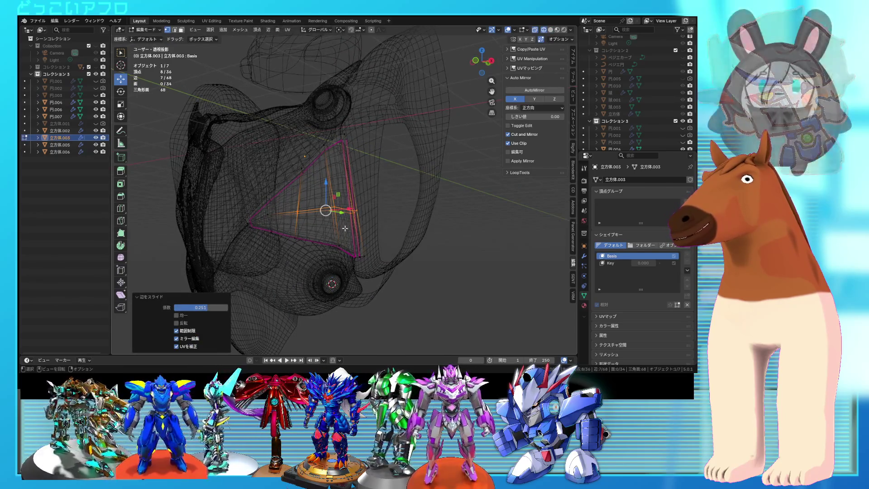
Slide two vertices of the triangle panel, then exit Edit Mode
{"action": "left_click", "coordinate": [343, 218]}
{"action": "left_click", "coordinate": [347, 222]}
{"action": "key", "text": "Tab"}
{"action": "key", "text": "shift+z"}
{"action": "mouse_move", "coordinate": [348, 222]}
{"action": "middle_mouse_down"}
{"action": "mouse_move", "coordinate": [369, 248]}
{"action": "mouse_move", "coordinate": [384, 246]}
{"action": "mouse_move", "coordinate": [382, 224]}
{"action": "mouse_move", "coordinate": [359, 211]}
{"action": "mouse_move", "coordinate": [397, 234]}
{"action": "middle_mouse_up"}
Select one vertical edge of the triangle panel and give it a full 1.0 crease
{"action": "key", "text": "Tab"}
{"action": "scroll", "coordinate": [359, 211], "scroll_direction": "up", "scroll_amount": 5}
{"action": "key", "text": "shift+z"}
{"action": "scroll", "coordinate": [369, 224], "scroll_direction": "up", "scroll_amount": 2}
{"action": "key", "text": "a"}
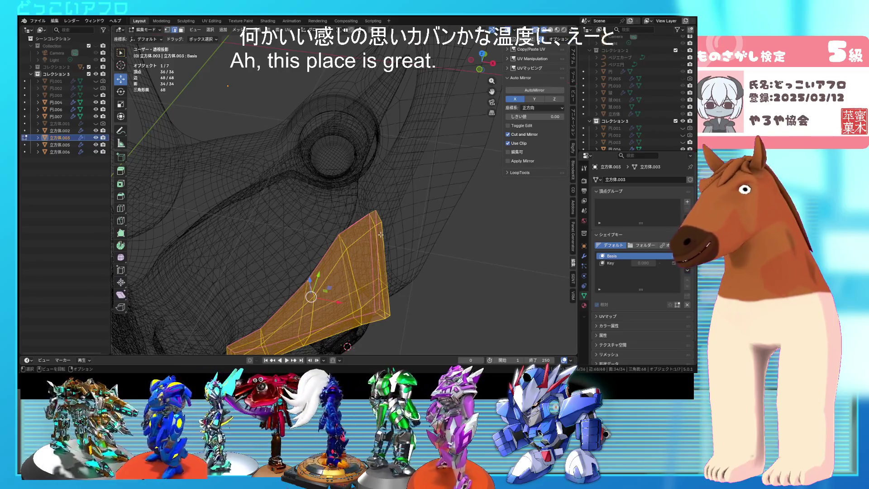
{"action": "left_click", "coordinate": [365, 239]}
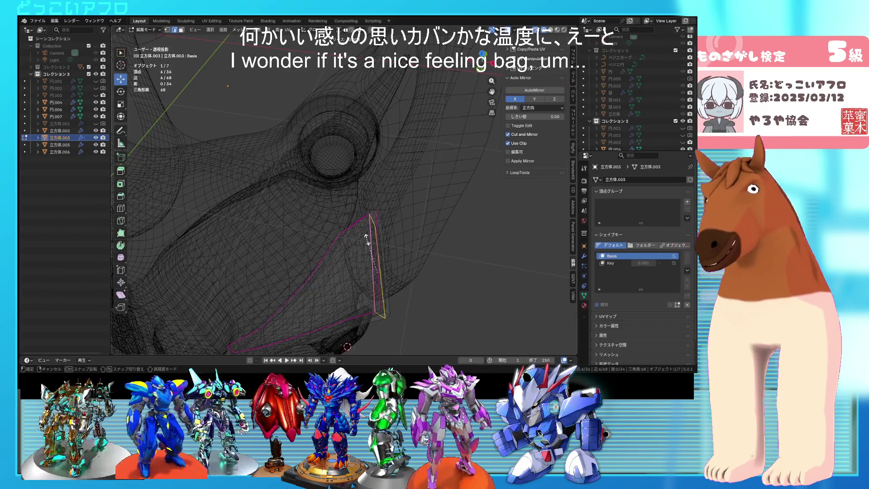
{"action": "right_click", "coordinate": [405, 297]}
{"action": "mouse_move", "coordinate": [405, 297]}
{"action": "middle_mouse_down"}
{"action": "mouse_move", "coordinate": [344, 300]}
{"action": "mouse_move", "coordinate": [355, 256]}
{"action": "mouse_move", "coordinate": [373, 283]}
{"action": "middle_mouse_up"}
{"action": "left_click", "coordinate": [402, 299]}
{"action": "key", "text": "alt+z"}
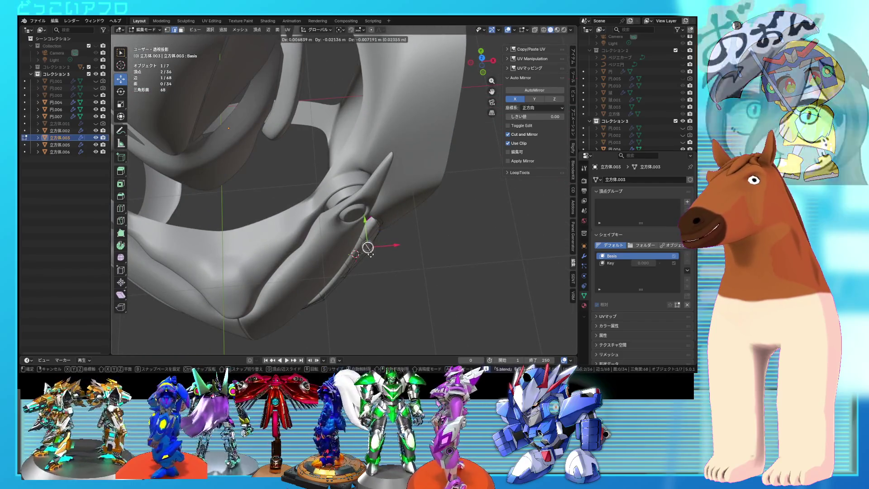
Move the panel's selected edges into their new positions
{"action": "left_click_drag", "start_coordinate": [367, 247], "coordinate": [370, 249]}
{"action": "mouse_move", "coordinate": [370, 249]}
{"action": "middle_mouse_down"}
{"action": "mouse_move", "coordinate": [359, 196]}
{"action": "mouse_move", "coordinate": [410, 208]}
{"action": "mouse_move", "coordinate": [394, 193]}
{"action": "mouse_move", "coordinate": [356, 196]}
{"action": "mouse_move", "coordinate": [363, 240]}
{"action": "middle_mouse_up"}
{"action": "left_click", "coordinate": [358, 196]}
{"action": "key", "text": "shift+z"}
{"action": "key", "text": "shift+z"}
{"action": "left_click", "coordinate": [407, 191]}
{"action": "key", "text": "shift+z"}
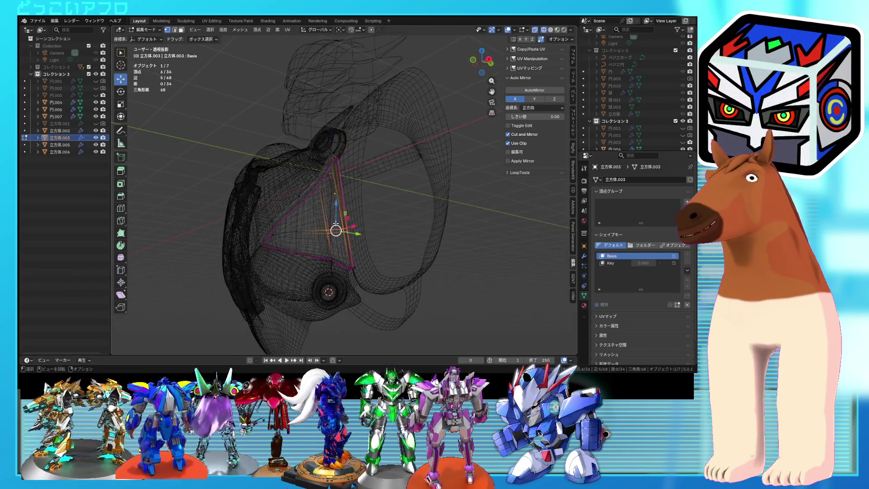
{"action": "left_click", "coordinate": [332, 222]}
{"action": "key", "text": "shift+z"}
{"action": "mouse_move", "coordinate": [337, 224]}
{"action": "middle_mouse_down"}
{"action": "mouse_move", "coordinate": [366, 218]}
{"action": "mouse_move", "coordinate": [323, 221]}
{"action": "mouse_move", "coordinate": [403, 244]}
{"action": "mouse_move", "coordinate": [426, 268]}
{"action": "middle_mouse_up"}
In face select mode, move one face of the triangle panel into position
{"action": "key", "text": "3"}
{"action": "left_click", "coordinate": [323, 232]}
{"action": "left_click", "coordinate": [337, 224]}
{"action": "key", "text": "Tab"}
{"action": "scroll", "coordinate": [398, 258], "scroll_direction": "down", "scroll_amount": 4}
{"action": "mouse_move", "coordinate": [373, 248]}
{"action": "middle_mouse_down"}
{"action": "mouse_move", "coordinate": [409, 254]}
{"action": "mouse_move", "coordinate": [340, 250]}
{"action": "mouse_move", "coordinate": [353, 238]}
{"action": "mouse_move", "coordinate": [344, 232]}
{"action": "mouse_move", "coordinate": [386, 255]}
{"action": "mouse_move", "coordinate": [348, 249]}
{"action": "middle_mouse_up"}
{"action": "key", "text": "Tab"}
{"action": "key", "text": "g"}
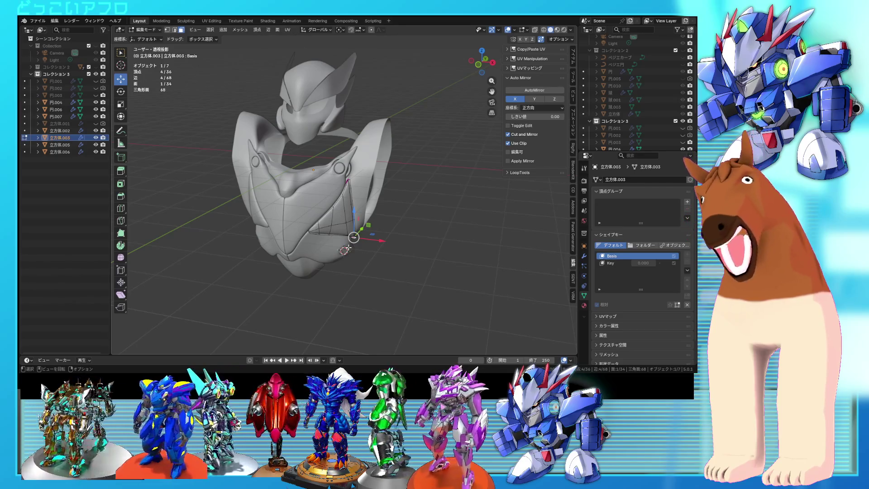
{"action": "scroll", "coordinate": [349, 247], "scroll_direction": "up", "scroll_amount": 4}
{"action": "mouse_move", "coordinate": [349, 247]}
{"action": "middle_mouse_down"}
{"action": "mouse_move", "coordinate": [324, 256]}
{"action": "mouse_move", "coordinate": [320, 199]}
{"action": "mouse_move", "coordinate": [358, 191]}
{"action": "mouse_move", "coordinate": [330, 191]}
{"action": "middle_mouse_up"}
{"action": "scroll", "coordinate": [360, 190], "scroll_direction": "up", "scroll_amount": 3}
Save the file and hide the triangle panel 立方体.003
{"action": "key", "text": "Tab"}
{"action": "key", "text": "ctrl+s"}
{"action": "scroll", "coordinate": [613, 129], "scroll_direction": "down", "scroll_amount": 3}
{"action": "left_click", "coordinate": [683, 142]}
Edit the chest armor 立方体.002, selecting and inspecting a face near the shoulder strap
{"action": "left_click", "coordinate": [666, 135]}
{"action": "scroll", "coordinate": [642, 132], "scroll_direction": "down", "scroll_amount": 2}
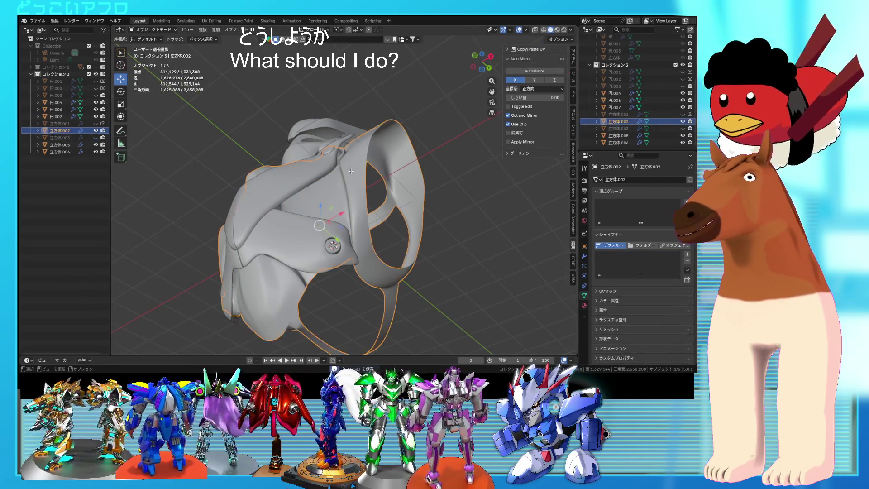
{"action": "key", "text": "Tab"}
{"action": "scroll", "coordinate": [351, 175], "scroll_direction": "up", "scroll_amount": 3}
{"action": "middle_click_drag", "start_coordinate": [351, 175], "coordinate": [362, 176]}
{"action": "left_click", "coordinate": [362, 177]}
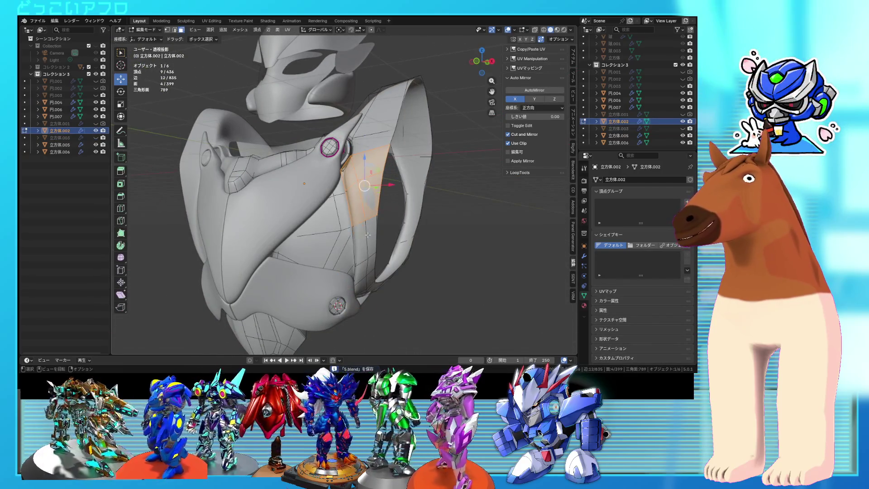
{"action": "middle_click_drag", "start_coordinate": [362, 233], "coordinate": [329, 170]}
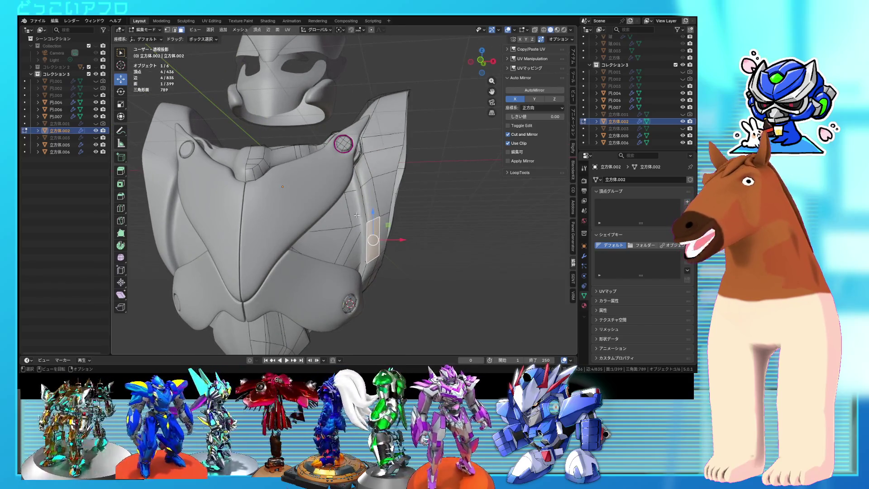
{"action": "mouse_move", "coordinate": [378, 225]}
{"action": "middle_mouse_down"}
{"action": "mouse_move", "coordinate": [338, 235]}
{"action": "mouse_move", "coordinate": [375, 208]}
{"action": "middle_mouse_up"}
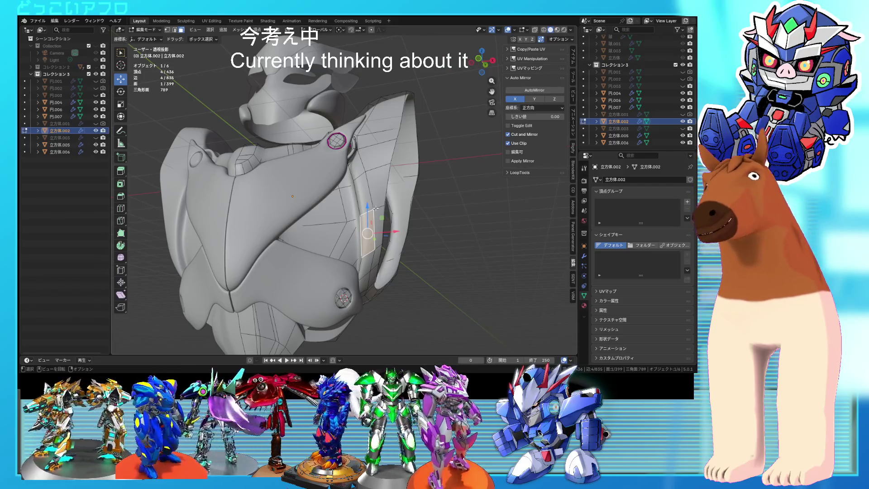
{"action": "mouse_move", "coordinate": [375, 210]}
{"action": "middle_mouse_down"}
{"action": "mouse_move", "coordinate": [386, 227]}
{"action": "mouse_move", "coordinate": [396, 217]}
{"action": "mouse_move", "coordinate": [452, 221]}
{"action": "mouse_move", "coordinate": [427, 224]}
{"action": "middle_mouse_up"}
{"action": "scroll", "coordinate": [397, 217], "scroll_direction": "down", "scroll_amount": 2}
{"action": "key", "text": "Tab"}
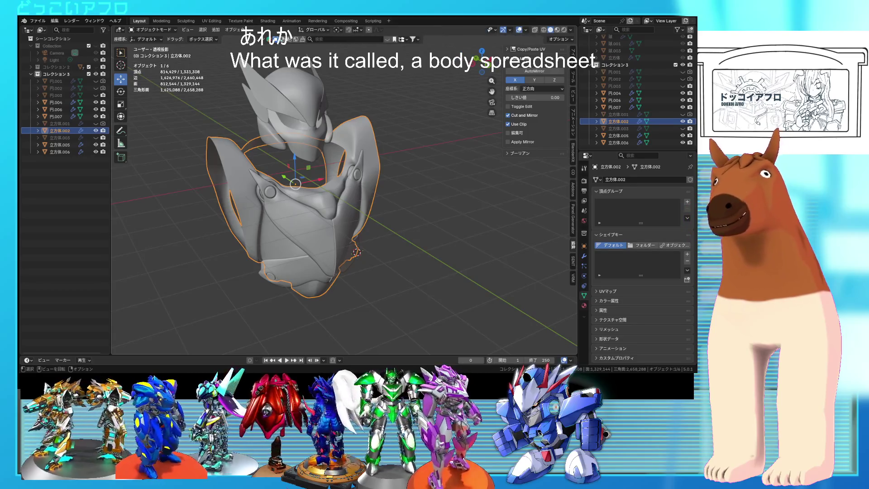
Orbit around the chest armor to view the whole torso
{"action": "mouse_move", "coordinate": [412, 210]}
{"action": "middle_mouse_down"}
{"action": "mouse_move", "coordinate": [346, 192]}
{"action": "mouse_move", "coordinate": [408, 176]}
{"action": "mouse_move", "coordinate": [425, 188]}
{"action": "mouse_move", "coordinate": [376, 205]}
{"action": "mouse_move", "coordinate": [324, 250]}
{"action": "mouse_move", "coordinate": [353, 196]}
{"action": "mouse_move", "coordinate": [339, 204]}
{"action": "middle_mouse_up"}
In Edit Mode on hip plate 立方体.006, select a path of faces above the bolt
{"action": "scroll", "coordinate": [346, 192], "scroll_direction": "up", "scroll_amount": 5}
{"action": "left_click", "coordinate": [324, 250]}
{"action": "key", "text": "Tab"}
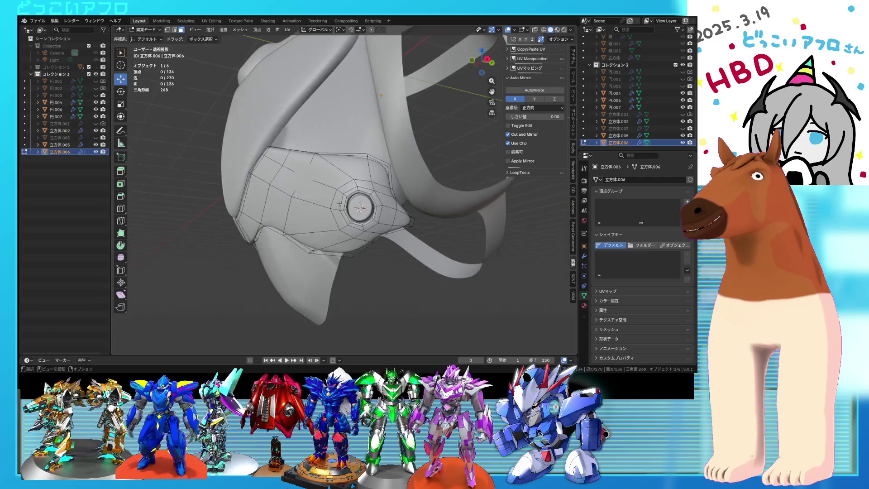
{"action": "left_click", "coordinate": [384, 190]}
{"action": "scroll", "coordinate": [381, 204], "scroll_direction": "up", "scroll_amount": 2}
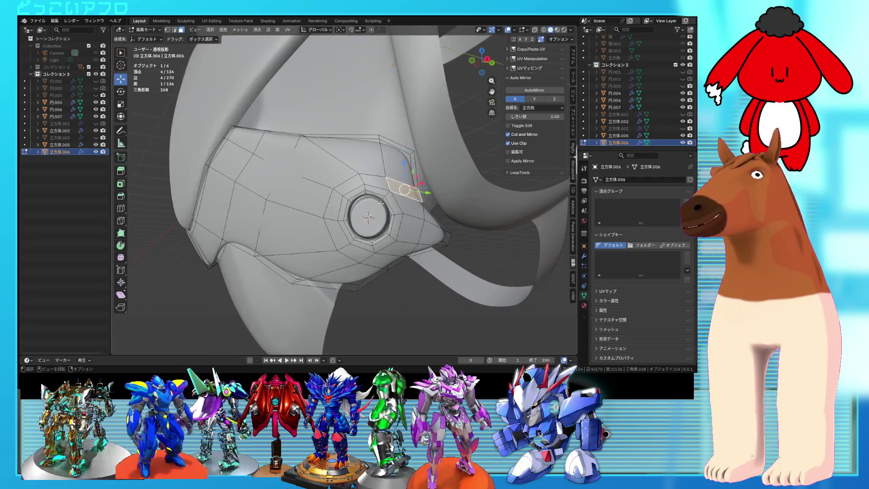
{"action": "scroll", "coordinate": [359, 187], "scroll_direction": "up", "scroll_amount": 3}
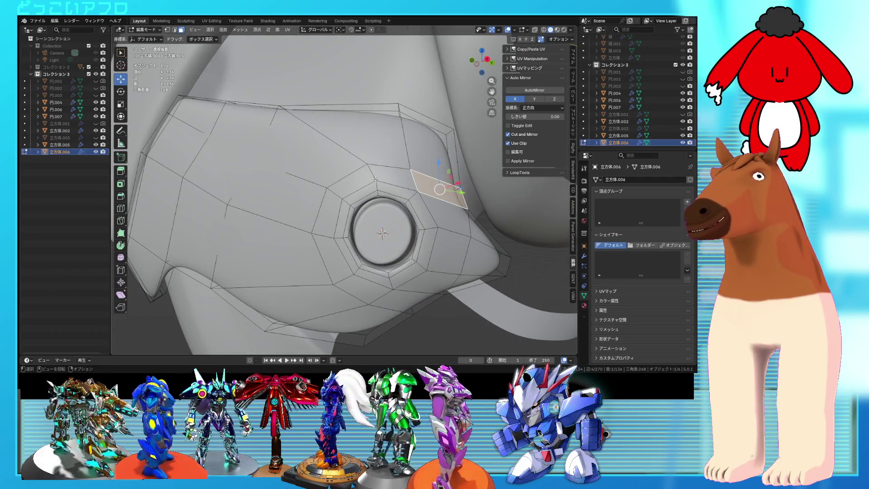
{"action": "left_click", "coordinate": [377, 180], "text": "ctrl"}
{"action": "mouse_move", "coordinate": [381, 186]}
{"action": "middle_mouse_down"}
{"action": "mouse_move", "coordinate": [395, 192]}
{"action": "mouse_move", "coordinate": [353, 222]}
{"action": "mouse_move", "coordinate": [291, 226]}
{"action": "mouse_move", "coordinate": [233, 213]}
{"action": "middle_mouse_up"}
{"action": "left_click", "coordinate": [378, 219], "text": "ctrl"}
Move those faces by 0.056147 m X, −0.021046 m Y, −0.011247 m Z
{"action": "key", "text": "g"}
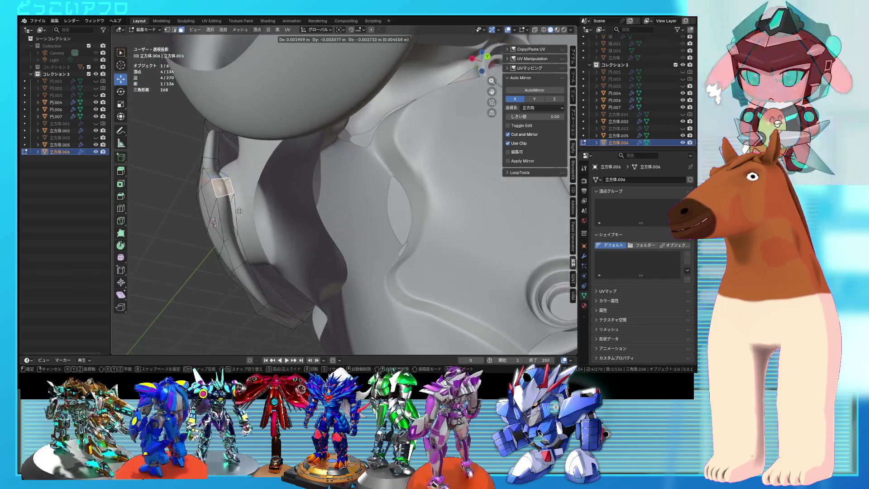
{"action": "key", "text": "Escape"}
{"action": "key", "text": "KP_Decimal"}
{"action": "key", "text": "alt+z"}
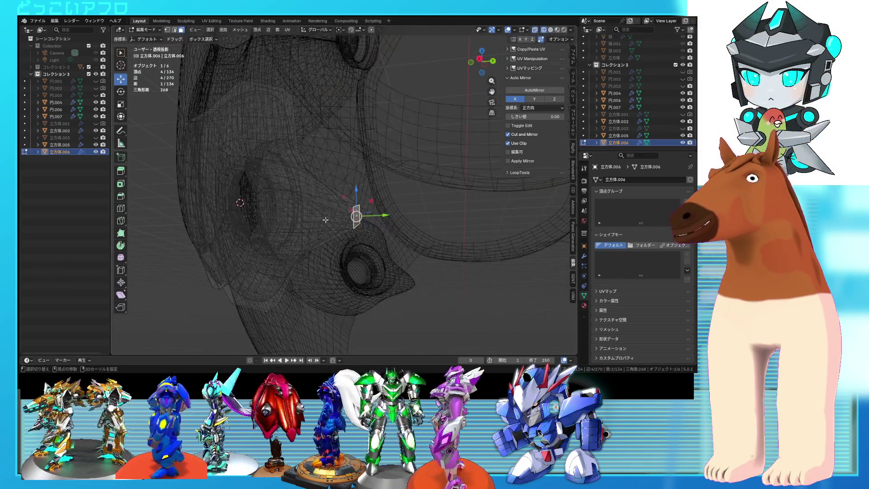
{"action": "mouse_move", "coordinate": [334, 212]}
{"action": "middle_mouse_down"}
{"action": "mouse_move", "coordinate": [281, 223]}
{"action": "mouse_move", "coordinate": [291, 199]}
{"action": "mouse_move", "coordinate": [344, 215]}
{"action": "mouse_move", "coordinate": [377, 220]}
{"action": "mouse_move", "coordinate": [379, 212]}
{"action": "middle_mouse_up"}
{"action": "key", "text": "alt+z"}
{"action": "key", "text": "g"}
{"action": "left_click", "coordinate": [275, 204]}
{"action": "left_click", "coordinate": [371, 208]}
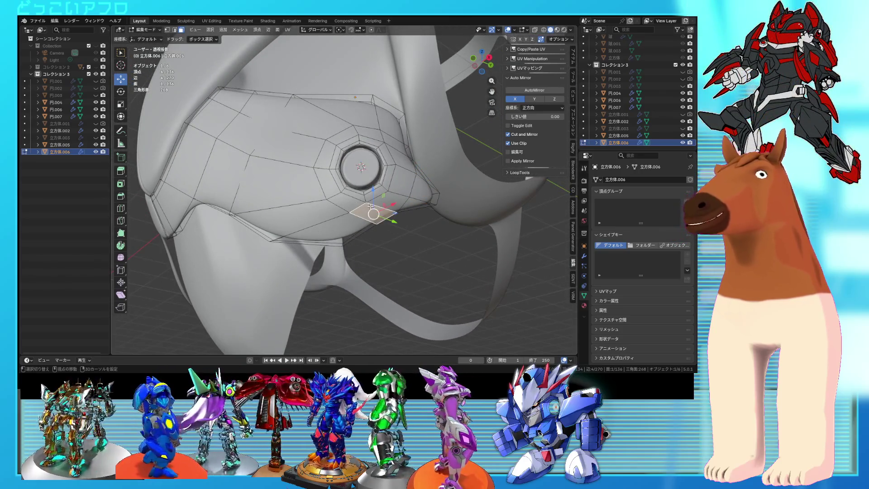
Select the full ring of faces surrounding the bolt
{"action": "left_click", "coordinate": [419, 173], "text": "shift"}
{"action": "middle_click_drag", "start_coordinate": [419, 173], "coordinate": [377, 172]}
{"action": "left_click", "coordinate": [367, 169], "text": "shift"}
{"action": "left_click", "coordinate": [378, 192], "text": "shift"}
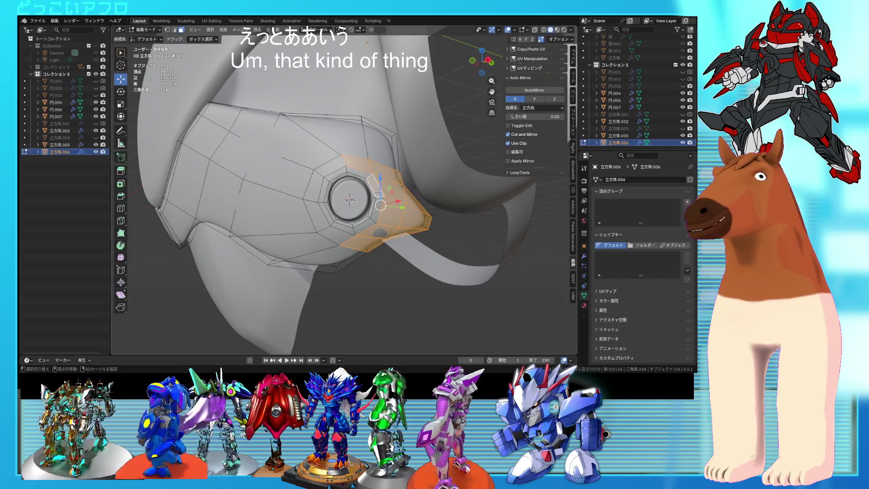
{"action": "left_click", "coordinate": [358, 226], "text": "shift"}
{"action": "left_click", "coordinate": [337, 228], "text": "shift"}
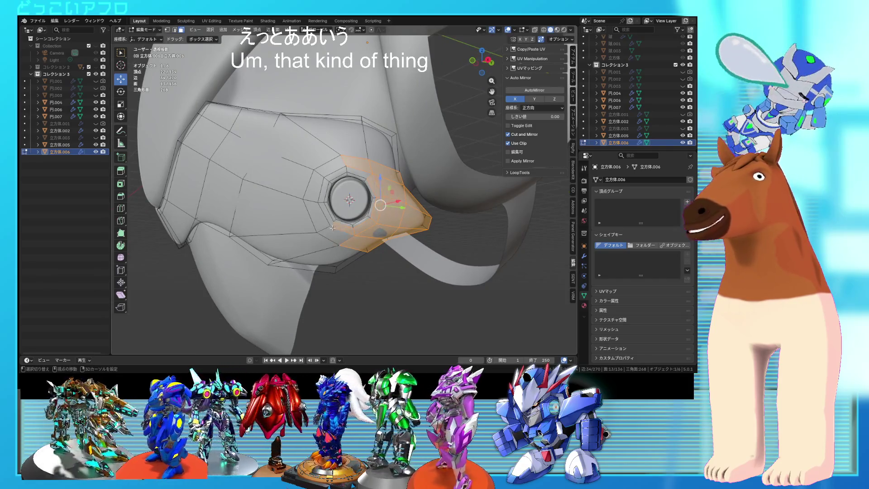
{"action": "left_click", "coordinate": [322, 214], "text": "shift"}
{"action": "left_click", "coordinate": [325, 227], "text": "shift"}
{"action": "left_click", "coordinate": [335, 235], "text": "shift"}
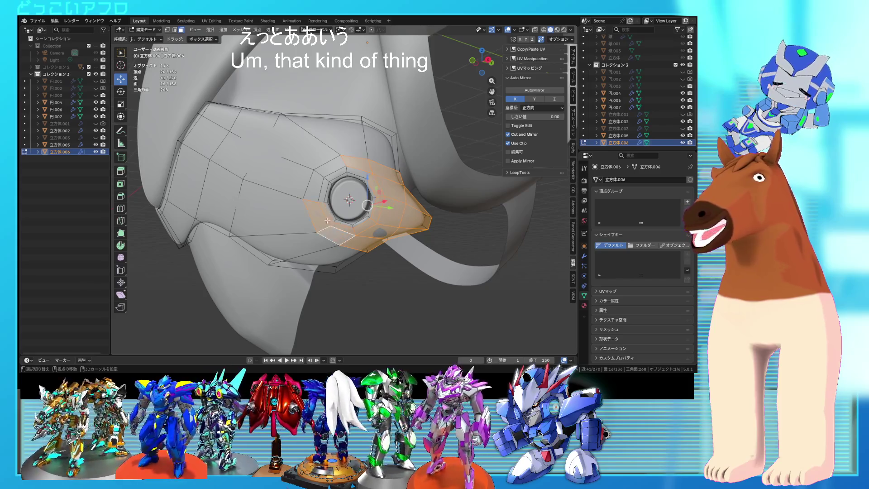
{"action": "left_click", "coordinate": [323, 175], "text": "shift"}
{"action": "left_click", "coordinate": [317, 206], "text": "shift"}
{"action": "left_click", "coordinate": [337, 168], "text": "shift"}
{"action": "left_click", "coordinate": [323, 190], "text": "shift"}
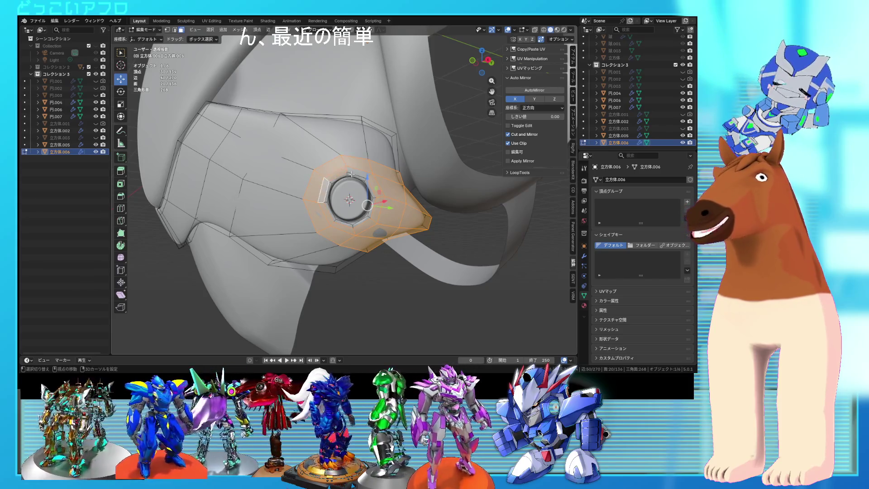
{"action": "middle_click_drag", "start_coordinate": [356, 172], "coordinate": [334, 204]}
Save, then extrude the bolt's face ring outward along its normals
{"action": "key", "text": "ctrl+s"}
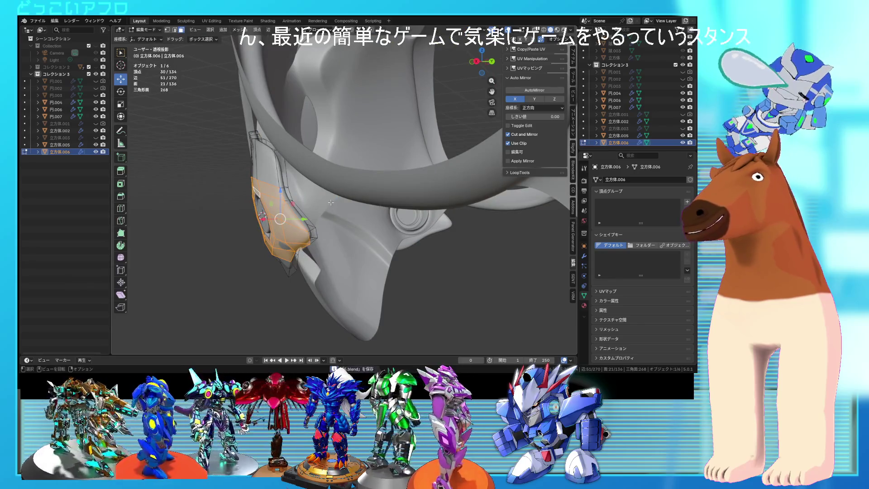
{"action": "key", "text": "e"}
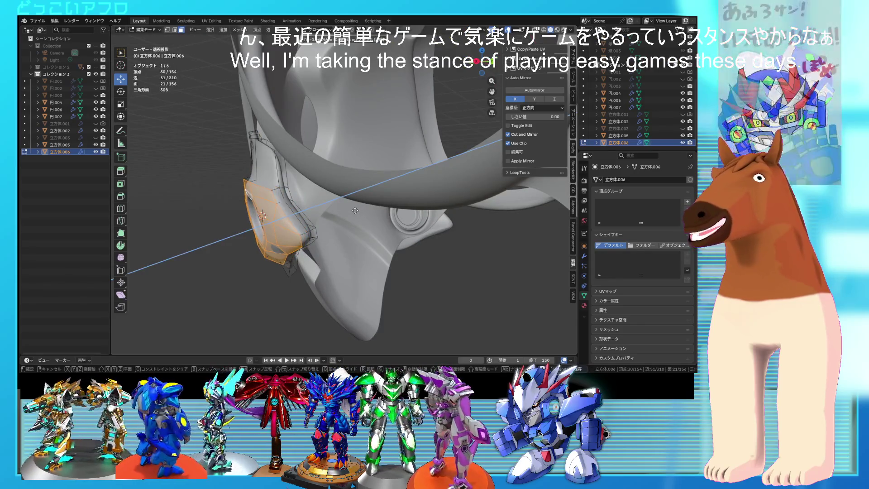
{"action": "left_click", "coordinate": [353, 211]}
{"action": "mouse_move", "coordinate": [353, 211]}
{"action": "middle_mouse_down"}
{"action": "mouse_move", "coordinate": [432, 235]}
{"action": "mouse_move", "coordinate": [387, 213]}
{"action": "middle_mouse_up"}
Select the linked hip plate mesh to check it, then toggle Edit Mode off and on
{"action": "left_click", "coordinate": [384, 210], "text": "alt"}
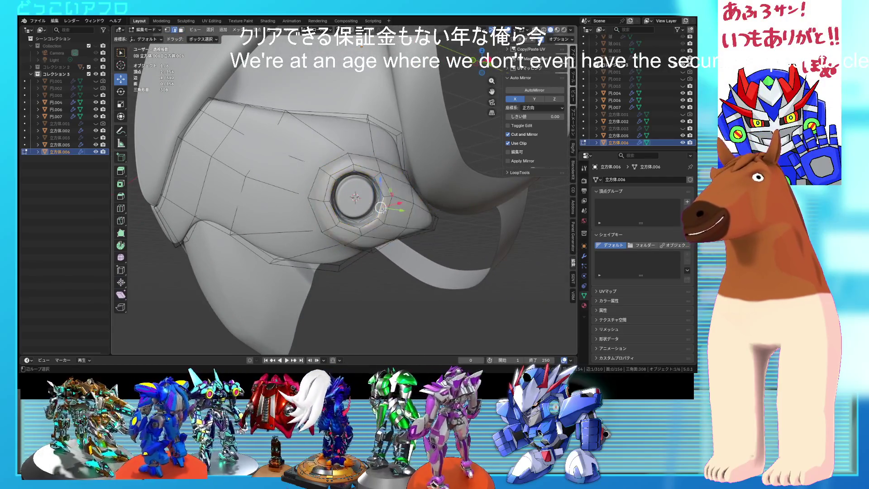
{"action": "key", "text": "shift+s"}
{"action": "middle_click_drag", "start_coordinate": [383, 212], "coordinate": [370, 215]}
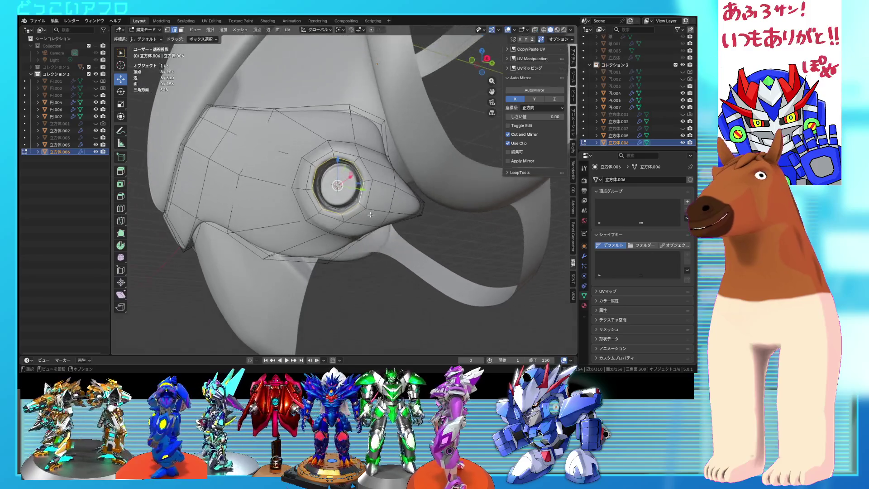
{"action": "key", "text": "ctrl+l"}
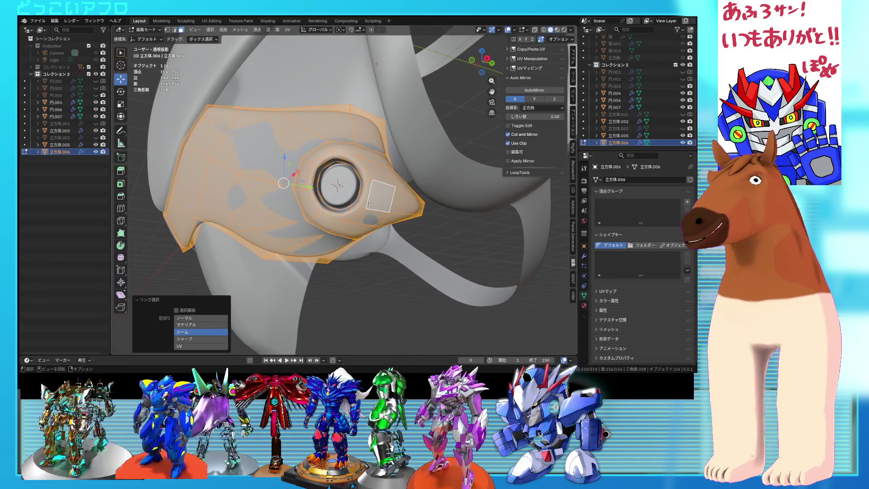
{"action": "left_click", "coordinate": [369, 204]}
{"action": "mouse_move", "coordinate": [369, 203]}
{"action": "middle_mouse_down"}
{"action": "mouse_move", "coordinate": [389, 154]}
{"action": "mouse_move", "coordinate": [420, 189]}
{"action": "mouse_move", "coordinate": [403, 231]}
{"action": "mouse_move", "coordinate": [462, 245]}
{"action": "mouse_move", "coordinate": [374, 232]}
{"action": "mouse_move", "coordinate": [387, 233]}
{"action": "mouse_move", "coordinate": [394, 248]}
{"action": "mouse_move", "coordinate": [431, 250]}
{"action": "mouse_move", "coordinate": [344, 221]}
{"action": "mouse_move", "coordinate": [352, 229]}
{"action": "mouse_move", "coordinate": [347, 211]}
{"action": "middle_mouse_up"}
{"action": "key", "text": "Tab"}
{"action": "key", "text": "Tab"}
{"action": "scroll", "coordinate": [374, 231], "scroll_direction": "up", "scroll_amount": 4}
{"action": "scroll", "coordinate": [388, 237], "scroll_direction": "down", "scroll_amount": 3}
{"action": "key", "text": "Tab"}
{"action": "key", "text": "Tab"}
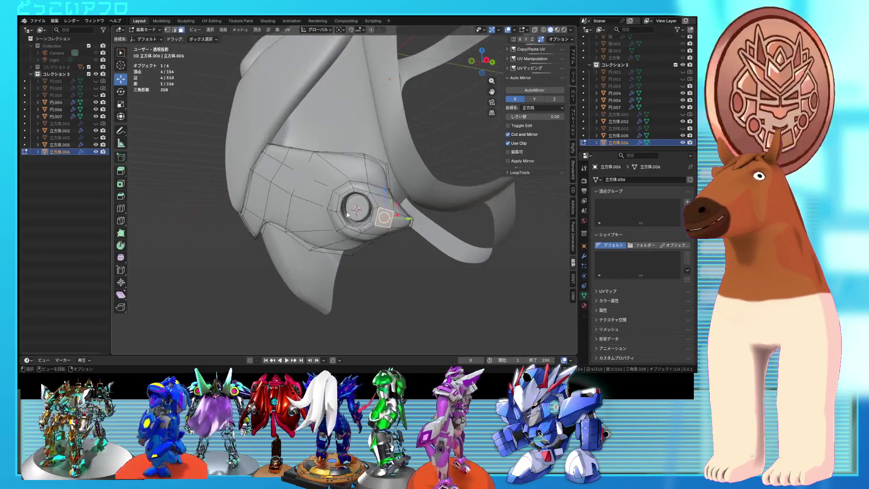
Leave Edit Mode on the hip plate, save the torso, deselect everything and view the front
{"action": "key", "text": "Tab"}
{"action": "scroll", "coordinate": [347, 211], "scroll_direction": "down", "scroll_amount": 5}
{"action": "mouse_move", "coordinate": [386, 240]}
{"action": "middle_mouse_down"}
{"action": "mouse_move", "coordinate": [355, 224]}
{"action": "mouse_move", "coordinate": [442, 208]}
{"action": "mouse_move", "coordinate": [389, 202]}
{"action": "mouse_move", "coordinate": [359, 212]}
{"action": "mouse_move", "coordinate": [399, 202]}
{"action": "mouse_move", "coordinate": [354, 210]}
{"action": "mouse_move", "coordinate": [347, 197]}
{"action": "mouse_move", "coordinate": [382, 206]}
{"action": "mouse_move", "coordinate": [365, 207]}
{"action": "mouse_move", "coordinate": [380, 205]}
{"action": "mouse_move", "coordinate": [360, 188]}
{"action": "mouse_move", "coordinate": [353, 133]}
{"action": "mouse_move", "coordinate": [364, 190]}
{"action": "mouse_move", "coordinate": [336, 192]}
{"action": "mouse_move", "coordinate": [390, 219]}
{"action": "mouse_move", "coordinate": [418, 186]}
{"action": "mouse_move", "coordinate": [366, 195]}
{"action": "mouse_move", "coordinate": [362, 170]}
{"action": "mouse_move", "coordinate": [331, 182]}
{"action": "mouse_move", "coordinate": [342, 191]}
{"action": "mouse_move", "coordinate": [394, 192]}
{"action": "mouse_move", "coordinate": [333, 194]}
{"action": "middle_mouse_up"}
{"action": "key", "text": "ctrl+s"}
{"action": "scroll", "coordinate": [367, 223], "scroll_direction": "up", "scroll_amount": 4}
{"action": "key", "text": "Tab"}
{"action": "scroll", "coordinate": [382, 205], "scroll_direction": "down", "scroll_amount": 2}
{"action": "key", "text": "Tab"}
{"action": "key", "text": "ctrl+s"}
{"action": "left_click", "coordinate": [395, 192]}
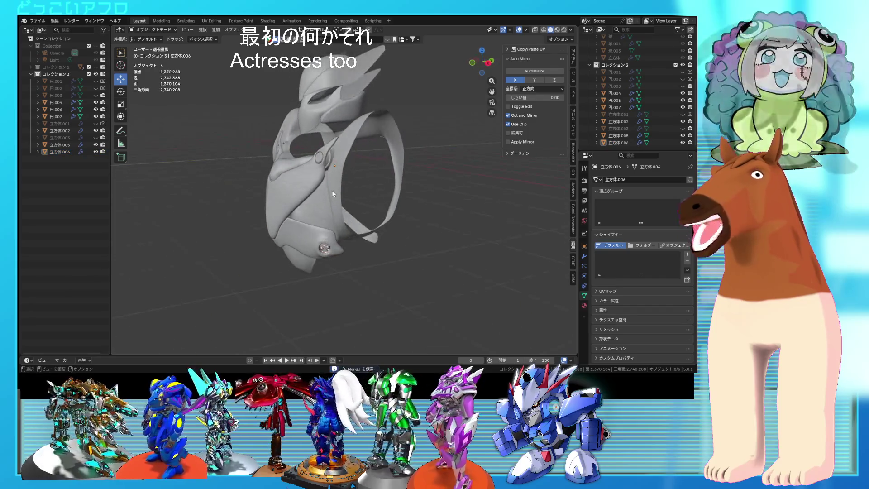
{"action": "middle_click_drag", "start_coordinate": [292, 170], "coordinate": [362, 181]}
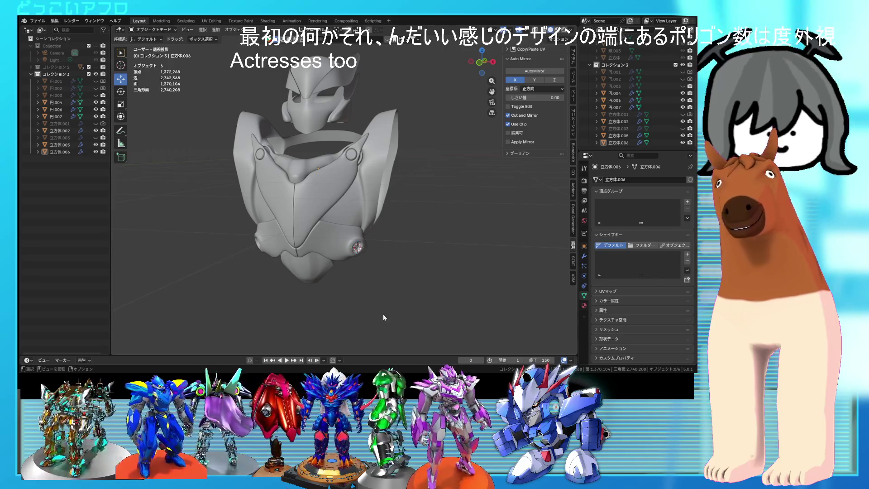
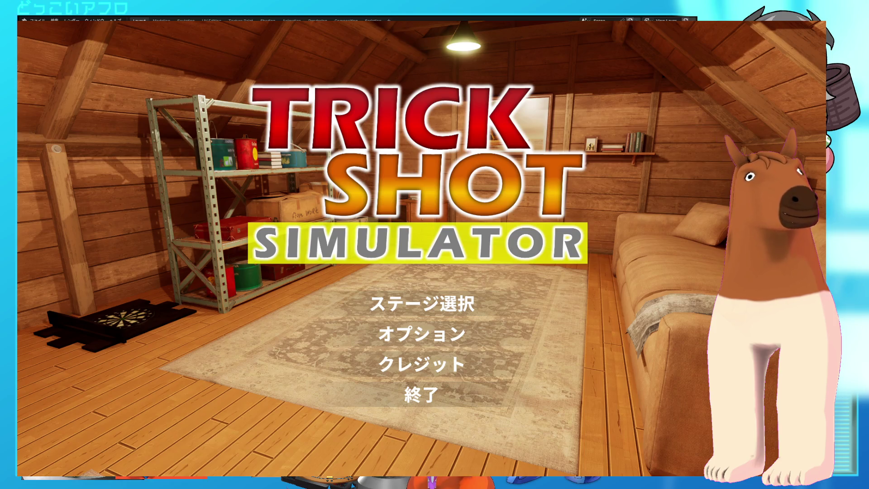
From the title menu, open ステージ選択 and launch the Marble stage
{"action": "left_click", "coordinate": [440, 298]}
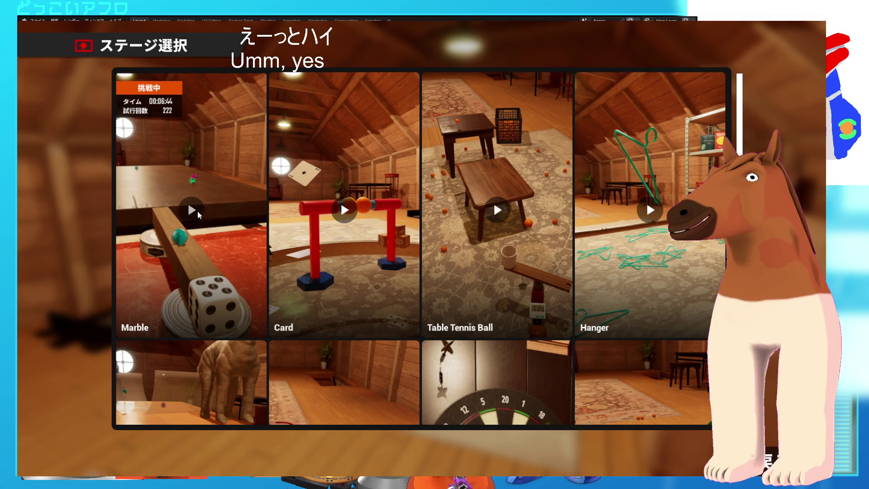
{"action": "left_click", "coordinate": [190, 212]}
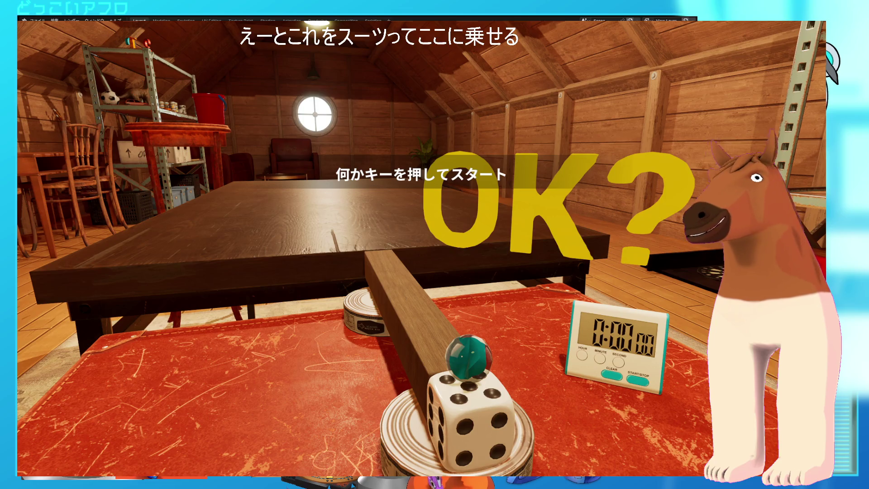
Dismiss the OK? prompt so the Marble stage starts
{"action": "key", "text": "space"}
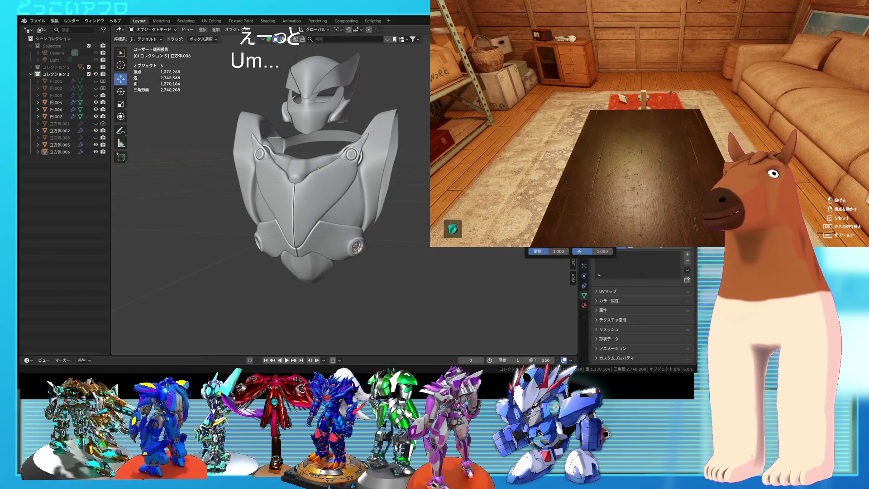
{"action": "mouse_move", "coordinate": [417, 197]}
{"action": "middle_mouse_down"}
{"action": "mouse_move", "coordinate": [408, 213]}
{"action": "mouse_move", "coordinate": [413, 202]}
{"action": "mouse_move", "coordinate": [393, 143]}
{"action": "mouse_move", "coordinate": [403, 200]}
{"action": "mouse_move", "coordinate": [407, 184]}
{"action": "mouse_move", "coordinate": [414, 199]}
{"action": "mouse_move", "coordinate": [387, 196]}
{"action": "mouse_move", "coordinate": [426, 181]}
{"action": "mouse_move", "coordinate": [421, 190]}
{"action": "mouse_move", "coordinate": [272, 221]}
{"action": "middle_mouse_up"}
{"action": "scroll", "coordinate": [403, 183], "scroll_direction": "up", "scroll_amount": 3}
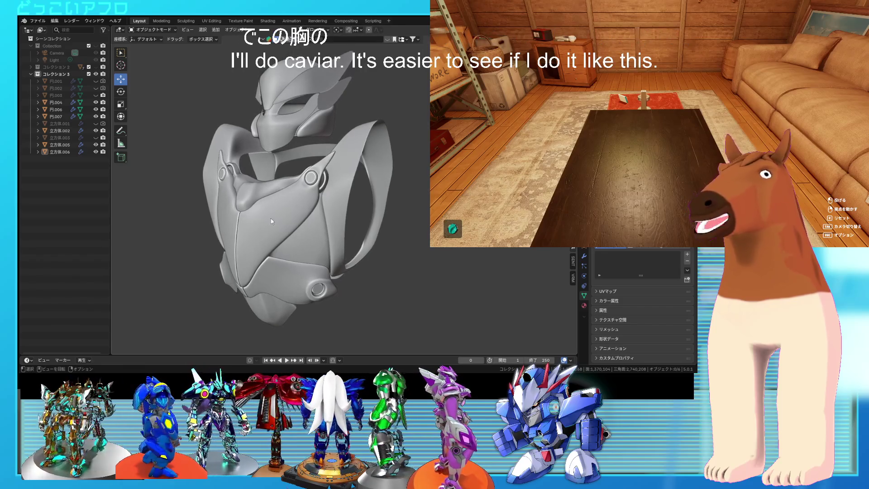
{"action": "mouse_move", "coordinate": [383, 188]}
{"action": "middle_mouse_down"}
{"action": "mouse_move", "coordinate": [360, 192]}
{"action": "mouse_move", "coordinate": [380, 215]}
{"action": "middle_mouse_up"}
{"action": "mouse_move", "coordinate": [379, 224]}
{"action": "middle_mouse_down"}
{"action": "mouse_move", "coordinate": [384, 208]}
{"action": "mouse_move", "coordinate": [393, 223]}
{"action": "mouse_move", "coordinate": [405, 202]}
{"action": "middle_mouse_up"}
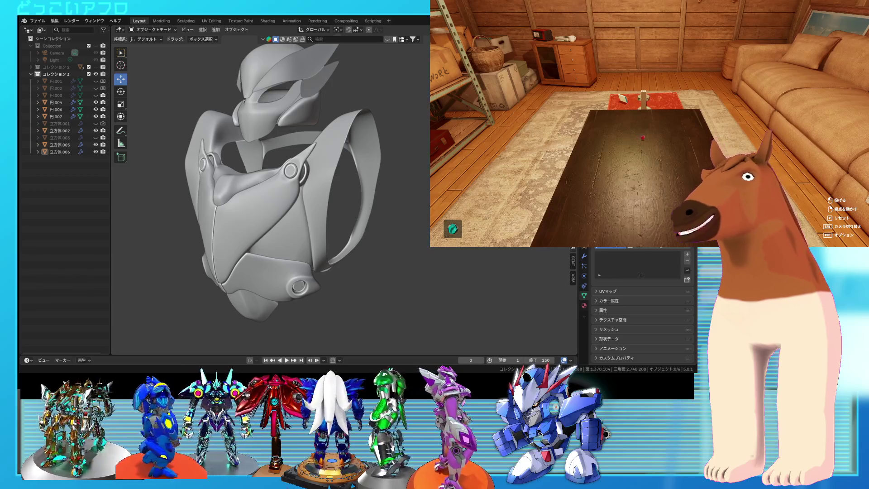
Return to stage select, load and play the Card stage, then bring up the options menu again
{"action": "key", "text": "Escape"}
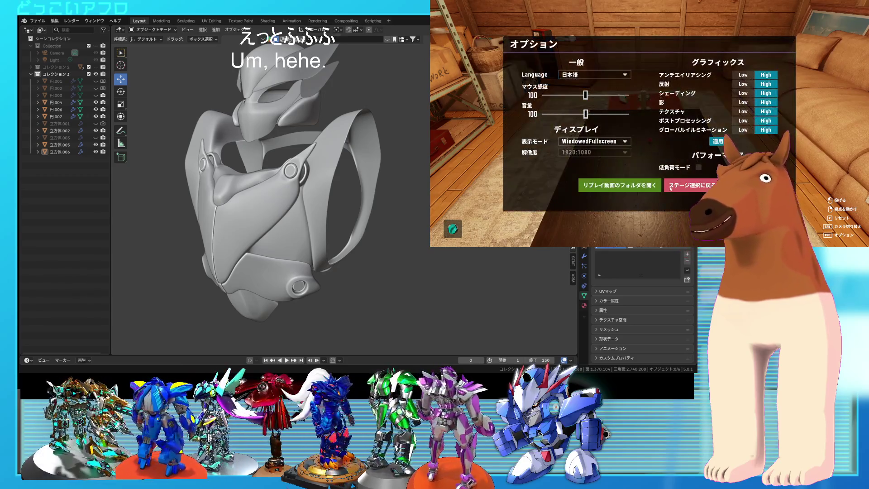
{"action": "left_click", "coordinate": [677, 185]}
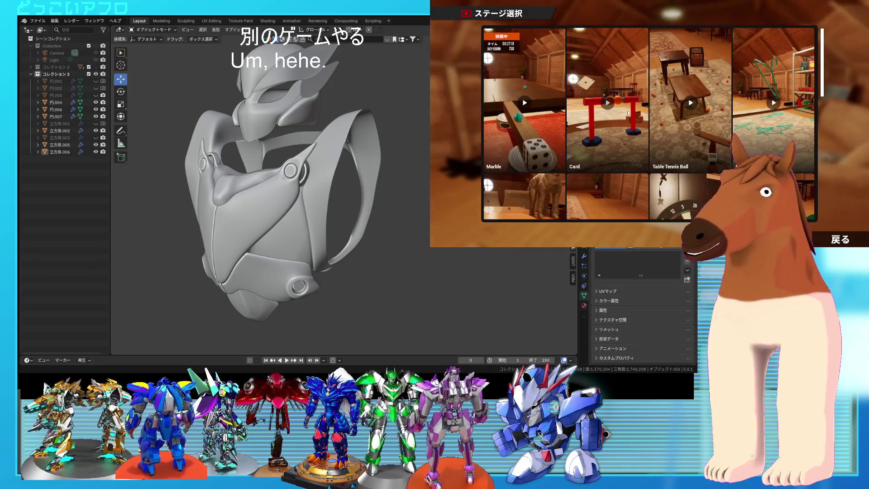
{"action": "left_click", "coordinate": [617, 109]}
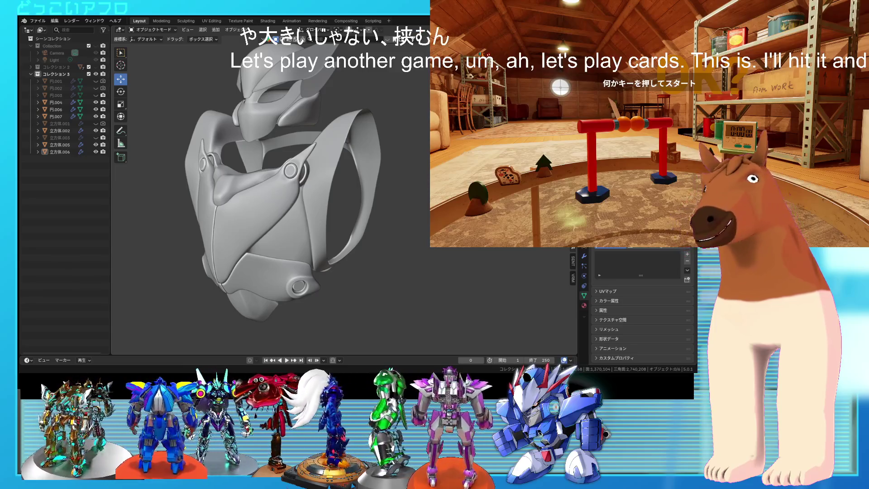
{"action": "key", "text": "space"}
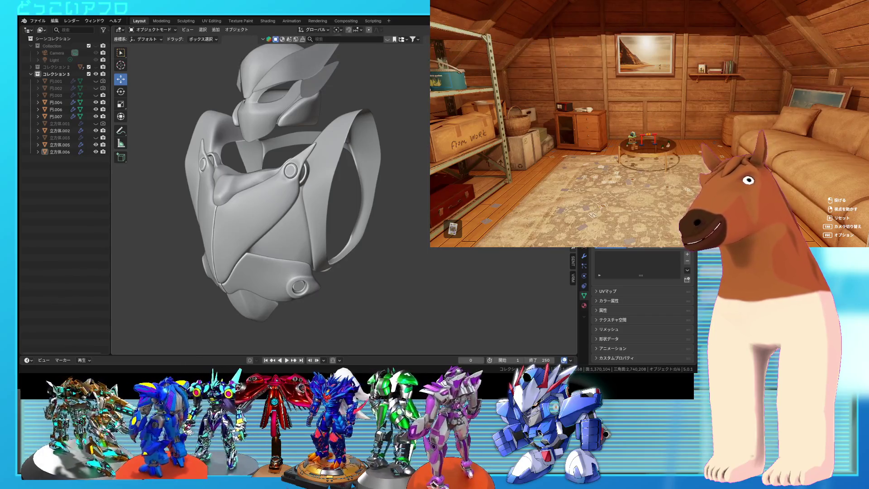
{"action": "key", "text": "Escape"}
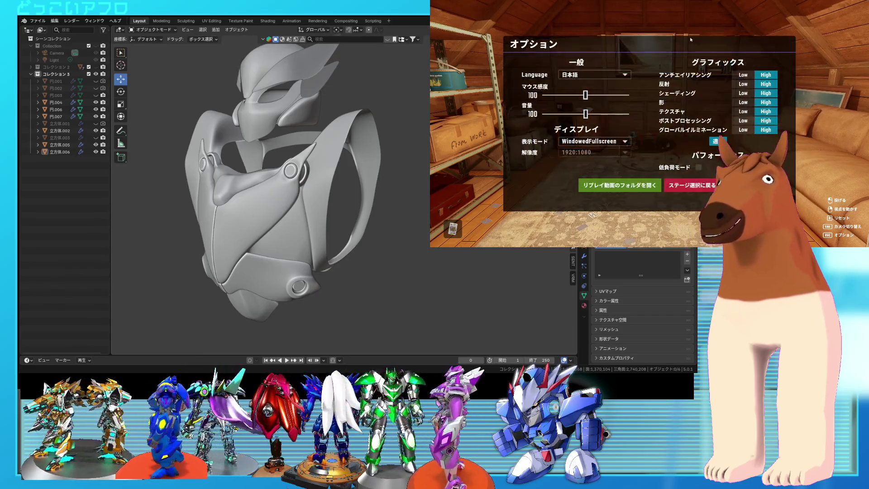
Return to stage select, find and play the Marble stage, then reopen the options menu
{"action": "left_click", "coordinate": [676, 184]}
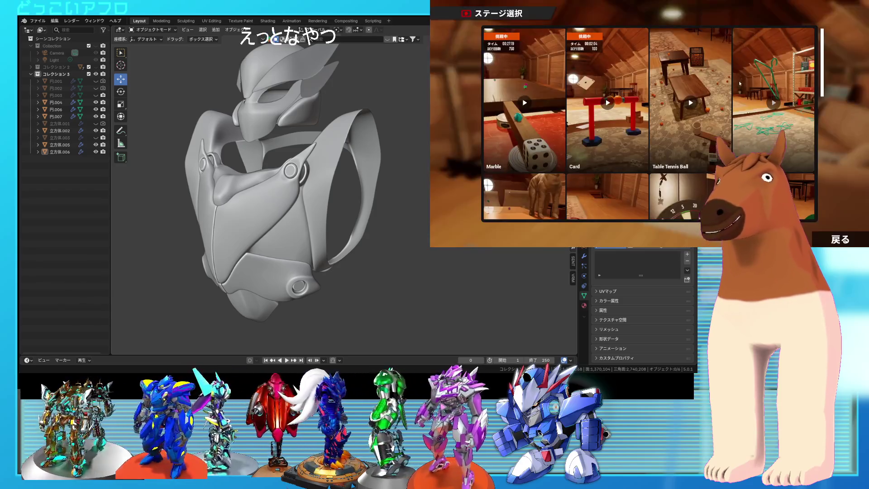
{"action": "scroll", "coordinate": [702, 117], "scroll_direction": "down", "scroll_amount": 10}
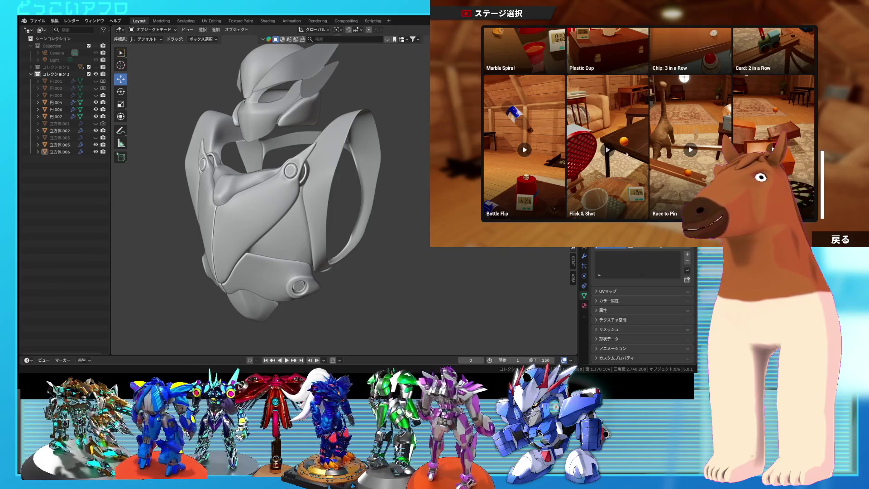
{"action": "scroll", "coordinate": [630, 153], "scroll_direction": "up", "scroll_amount": 2}
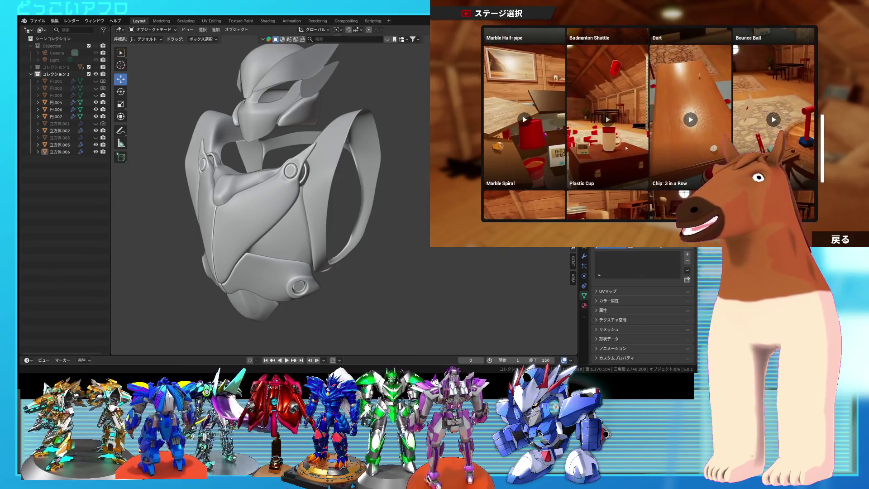
{"action": "scroll", "coordinate": [608, 119], "scroll_direction": "up", "scroll_amount": 3}
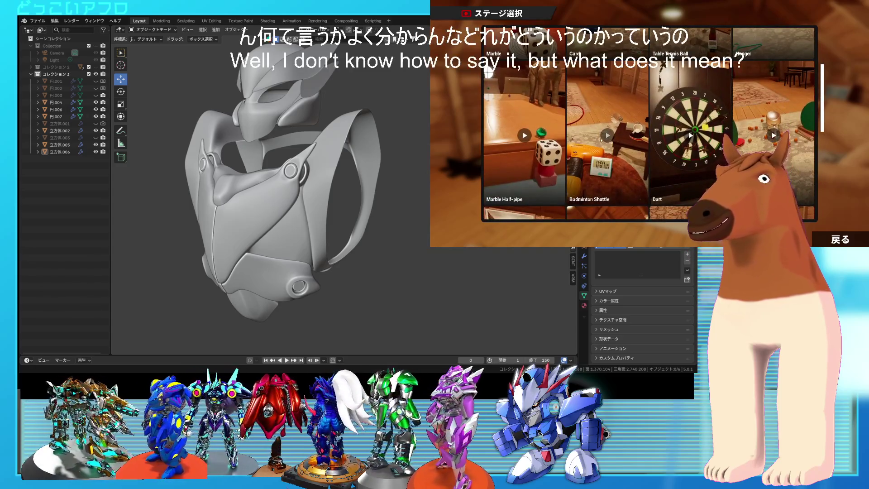
{"action": "scroll", "coordinate": [588, 136], "scroll_direction": "up", "scroll_amount": 1}
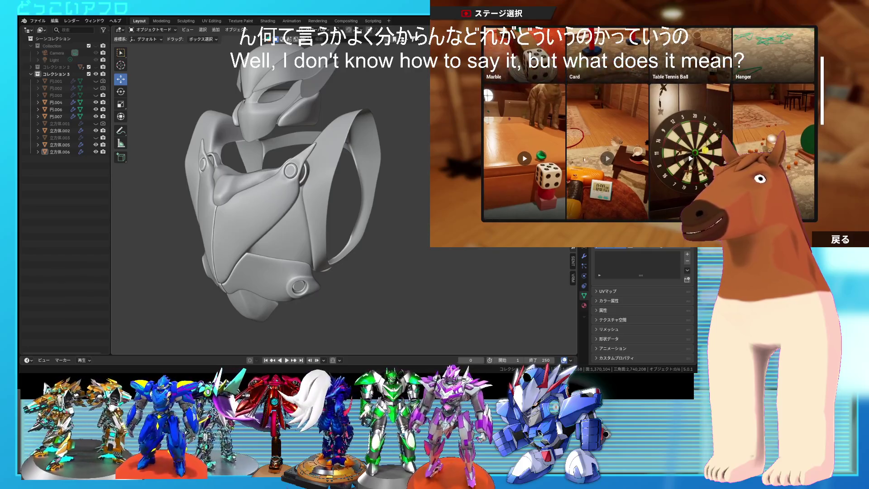
{"action": "left_click", "coordinate": [513, 165]}
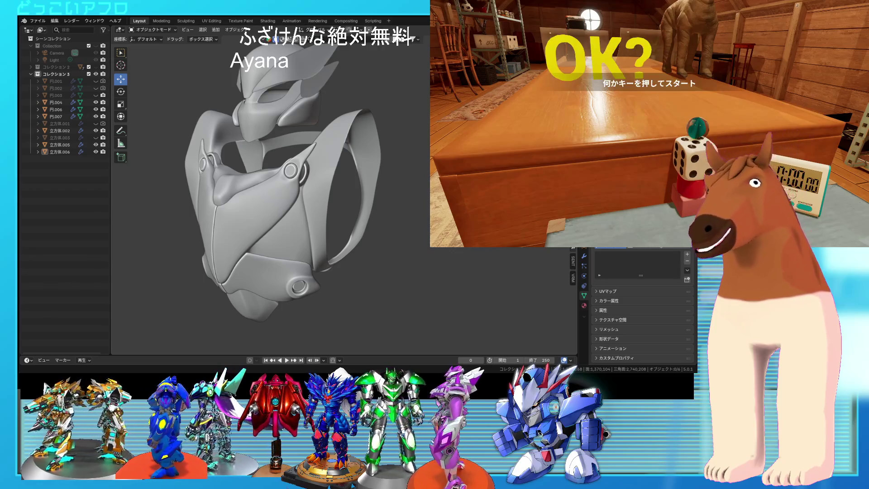
{"action": "key", "text": "space"}
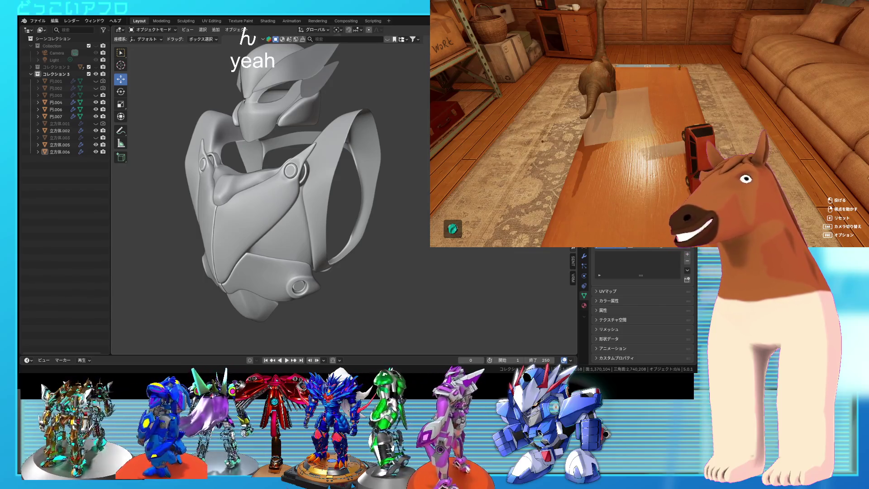
{"action": "key", "text": "Escape"}
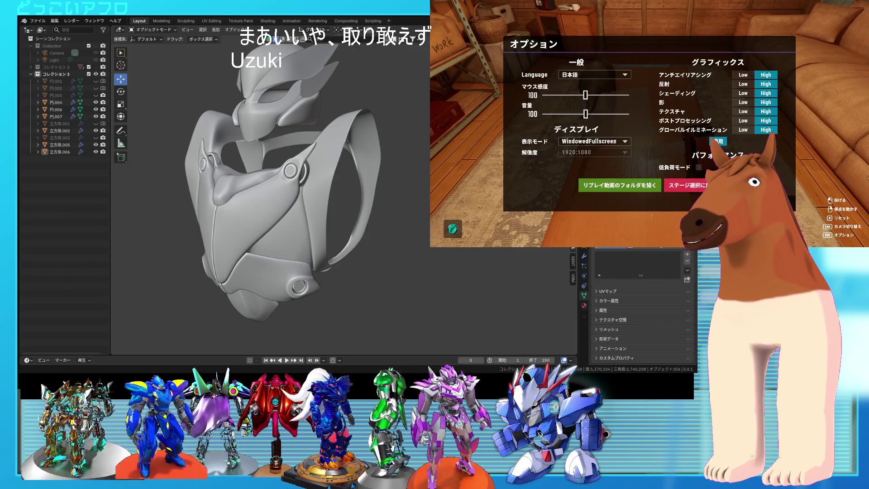
Back out to the title menu and quit the game with 終了
{"action": "left_click", "coordinate": [670, 185]}
{"action": "key", "text": "Escape"}
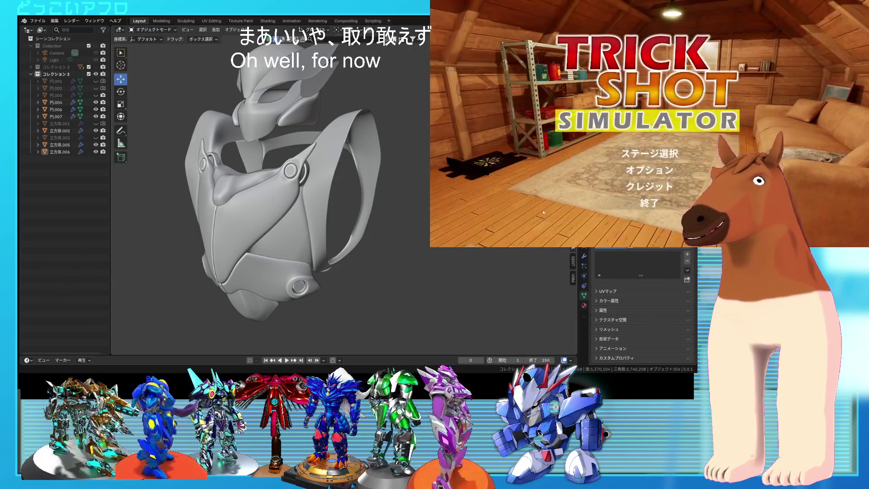
{"action": "left_click", "coordinate": [629, 203]}
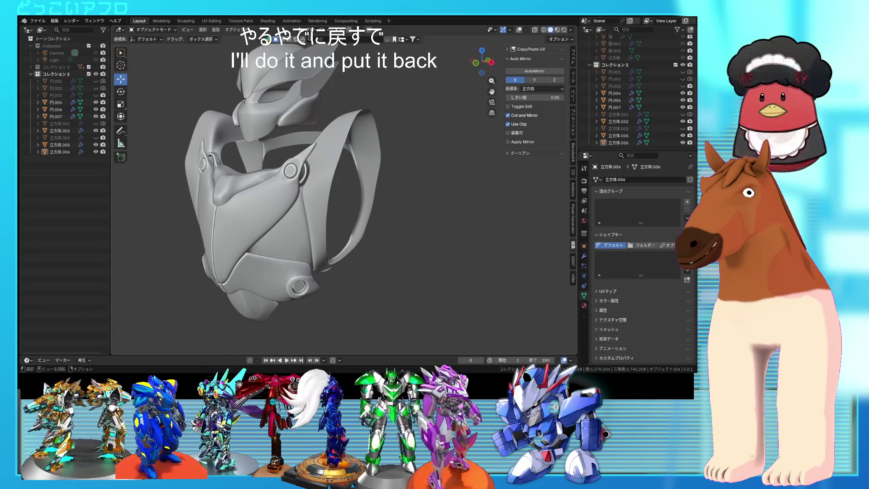
Select the chest plate 立方体.002 and inspect its mesh near the shoulder joint in Edit Mode
{"action": "mouse_move", "coordinate": [358, 222]}
{"action": "middle_mouse_down"}
{"action": "mouse_move", "coordinate": [326, 226]}
{"action": "mouse_move", "coordinate": [368, 238]}
{"action": "mouse_move", "coordinate": [351, 224]}
{"action": "mouse_move", "coordinate": [409, 214]}
{"action": "mouse_move", "coordinate": [348, 201]}
{"action": "middle_mouse_up"}
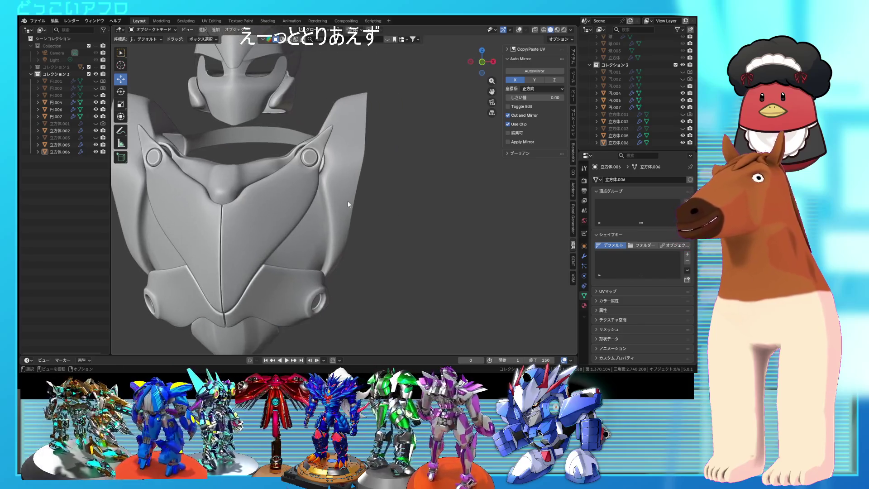
{"action": "left_click", "coordinate": [348, 201]}
{"action": "key", "text": "Tab"}
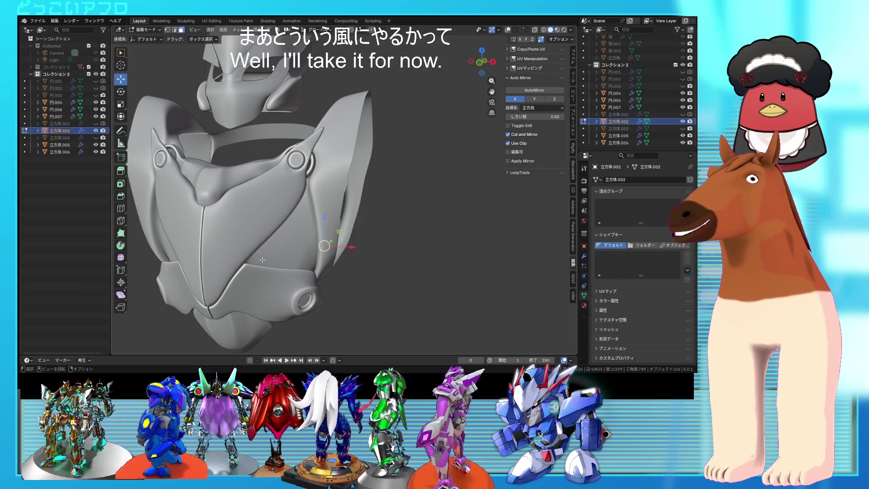
{"action": "middle_click_drag", "start_coordinate": [313, 192], "coordinate": [307, 182]}
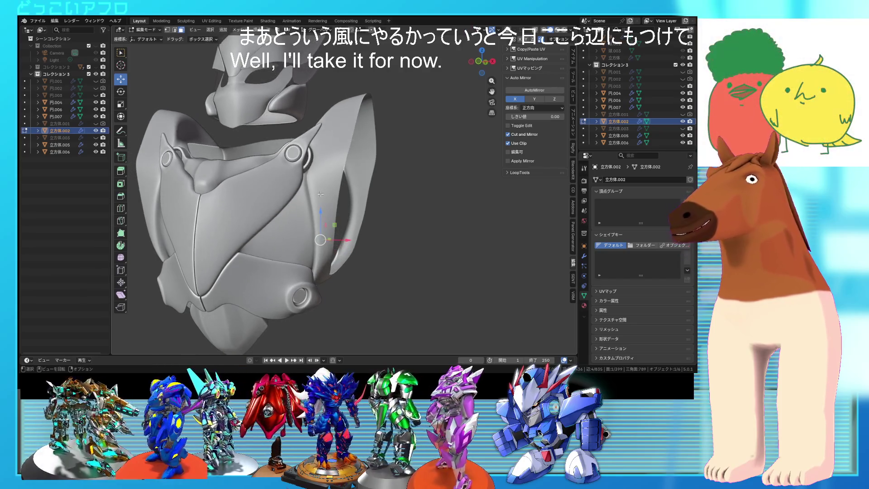
{"action": "key", "text": "shift+alt+z"}
{"action": "scroll", "coordinate": [355, 192], "scroll_direction": "up", "scroll_amount": 3}
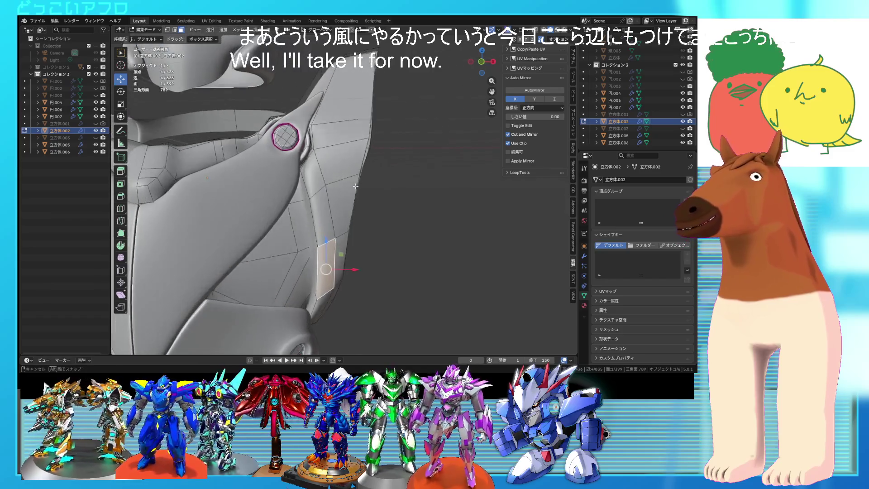
{"action": "key", "text": "Tab"}
{"action": "scroll", "coordinate": [355, 192], "scroll_direction": "down", "scroll_amount": 3}
Hide the overlapping armor piece 立方体.005 and return to editing the chest plate
{"action": "middle_click_drag", "start_coordinate": [317, 186], "coordinate": [278, 180]}
{"action": "left_click", "coordinate": [278, 181]}
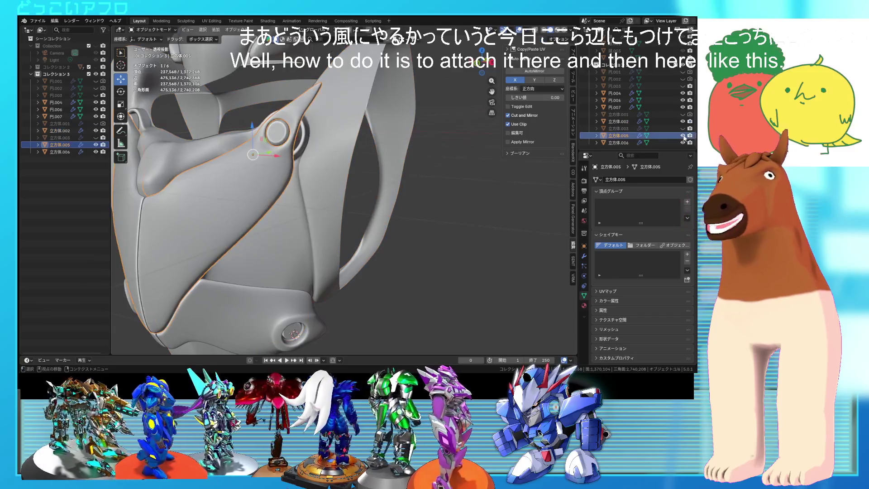
{"action": "key", "text": "h"}
{"action": "left_click", "coordinate": [332, 190]}
{"action": "key", "text": "Tab"}
Edge-slide an edge beside the ring socket and enable X-ray display
{"action": "left_click", "coordinate": [309, 182]}
{"action": "key", "text": "alt+z"}
{"action": "key", "text": "alt+z"}
{"action": "key", "text": "g"}
{"action": "key", "text": "g"}
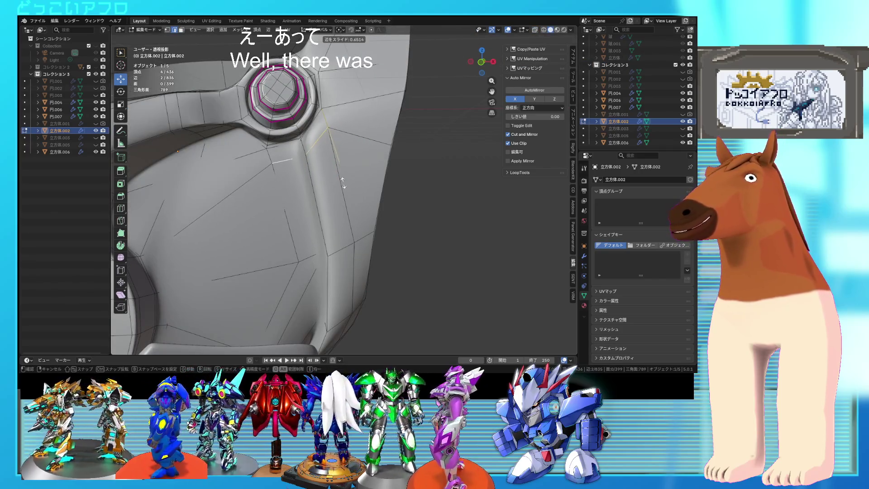
{"action": "left_click", "coordinate": [343, 192]}
{"action": "key", "text": "alt+z"}
{"action": "scroll", "coordinate": [334, 195], "scroll_direction": "down", "scroll_amount": 5}
{"action": "middle_click_drag", "start_coordinate": [335, 194], "coordinate": [353, 187]}
Vertex-slide vertices near the ring socket to even out the surrounding loops
{"action": "key", "text": "a"}
{"action": "scroll", "coordinate": [288, 208], "scroll_direction": "up", "scroll_amount": 3}
{"action": "mouse_move", "coordinate": [289, 206]}
{"action": "middle_mouse_down"}
{"action": "mouse_move", "coordinate": [299, 203]}
{"action": "mouse_move", "coordinate": [269, 206]}
{"action": "middle_mouse_up"}
{"action": "left_click", "coordinate": [267, 200]}
{"action": "key", "text": "shift+v"}
{"action": "left_click", "coordinate": [269, 204]}
{"action": "key", "text": "shift+z"}
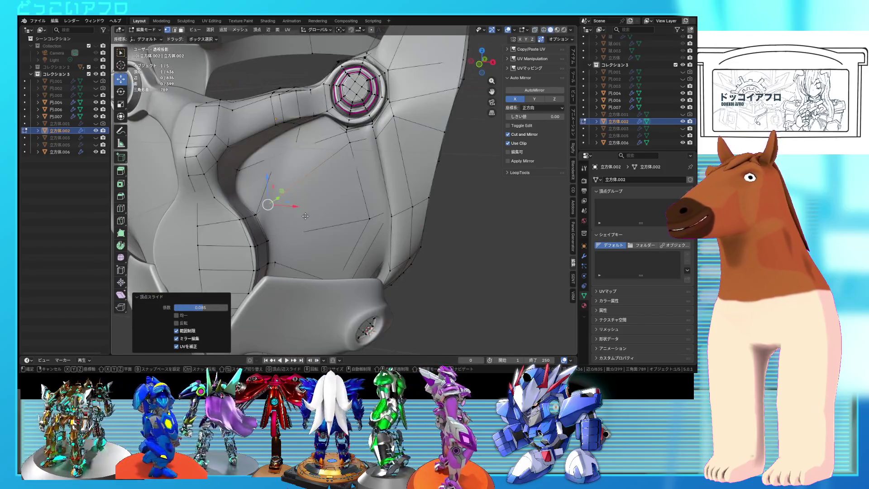
{"action": "left_click", "coordinate": [301, 221]}
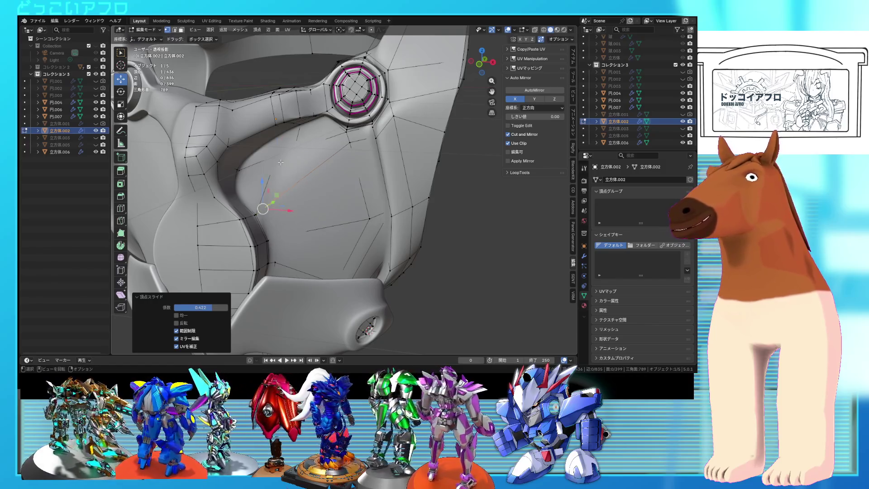
{"action": "key", "text": "shift+z"}
{"action": "key", "text": "shift+v"}
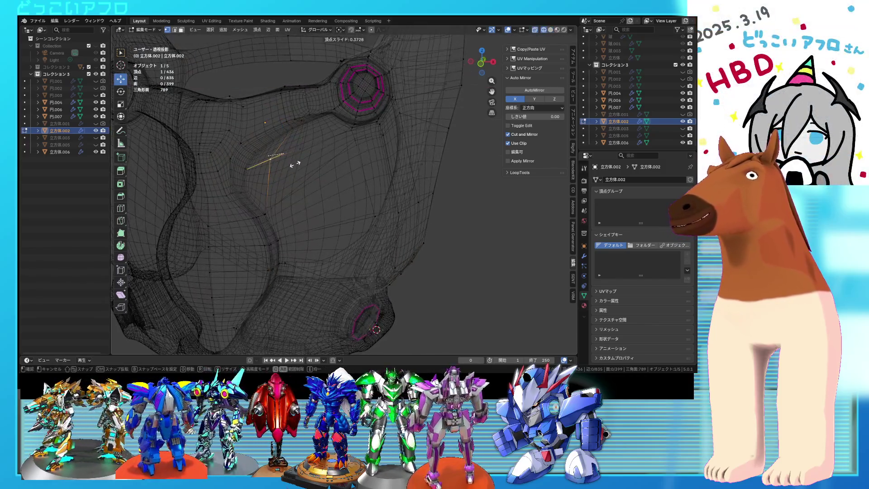
Finish the pending vertex slide and move the selected vertex near the ring
{"action": "left_click", "coordinate": [294, 164]}
{"action": "mouse_move", "coordinate": [287, 215]}
{"action": "middle_mouse_down"}
{"action": "mouse_move", "coordinate": [291, 262]}
{"action": "mouse_move", "coordinate": [309, 222]}
{"action": "mouse_move", "coordinate": [297, 159]}
{"action": "mouse_move", "coordinate": [284, 161]}
{"action": "middle_mouse_up"}
{"action": "key", "text": "shift+z"}
{"action": "scroll", "coordinate": [285, 255], "scroll_direction": "up", "scroll_amount": 3}
{"action": "key", "text": "g"}
{"action": "left_click", "coordinate": [316, 242]}
{"action": "key", "text": "shift+z"}
Slide the vertex twice more along its edges beside the ring socket
{"action": "key", "text": "shift+v"}
{"action": "left_click", "coordinate": [285, 162]}
{"action": "scroll", "coordinate": [317, 170], "scroll_direction": "up", "scroll_amount": 3}
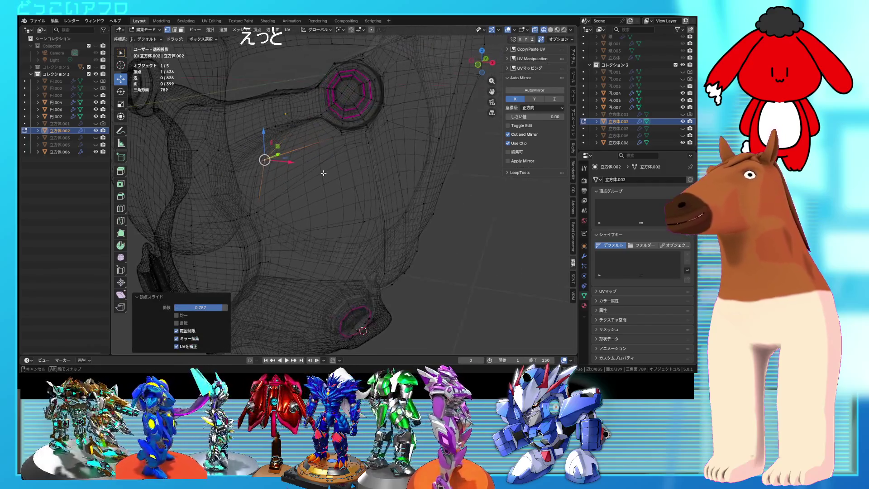
{"action": "key", "text": "shift+v"}
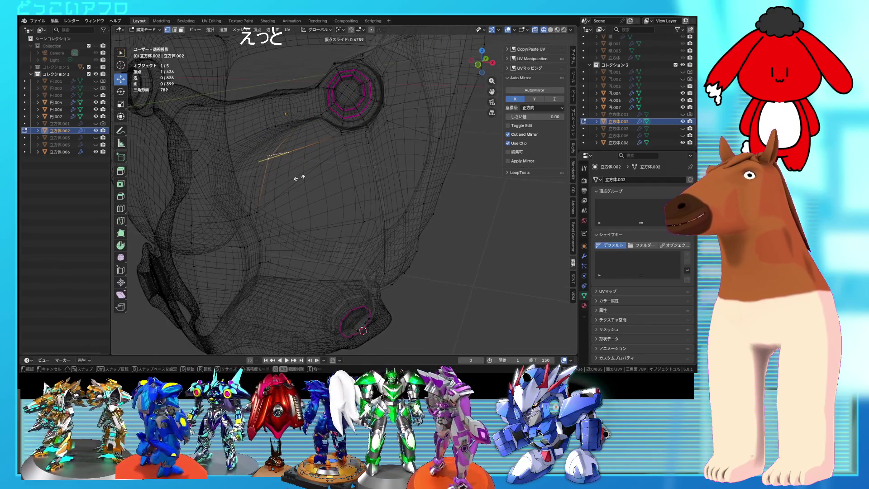
{"action": "left_click", "coordinate": [299, 178]}
{"action": "key", "text": "shift+z"}
{"action": "middle_click_drag", "start_coordinate": [298, 177], "coordinate": [268, 158]}
Nudge one vertex, then a pair of vertices, slightly along the Y axis
{"action": "left_click_drag", "start_coordinate": [312, 160], "coordinate": [308, 163]}
{"action": "middle_click_drag", "start_coordinate": [308, 163], "coordinate": [352, 187]}
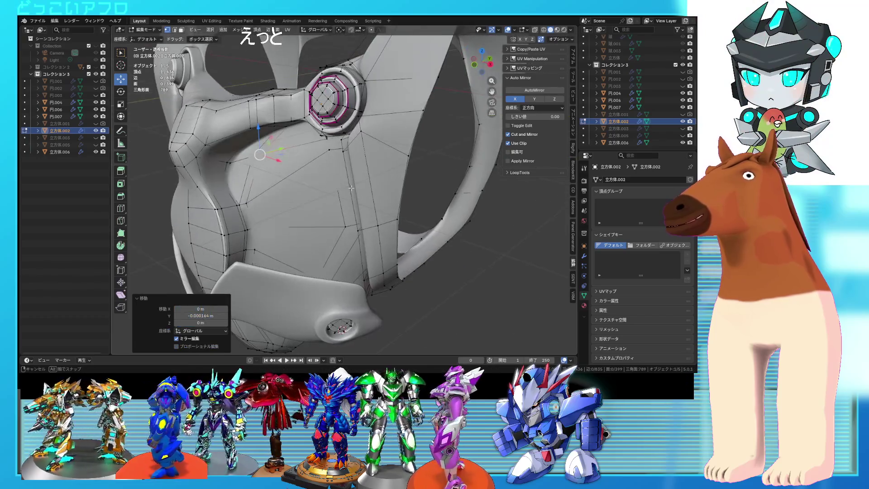
{"action": "left_click", "coordinate": [251, 162], "text": "shift"}
{"action": "middle_click_drag", "start_coordinate": [277, 167], "coordinate": [297, 155]}
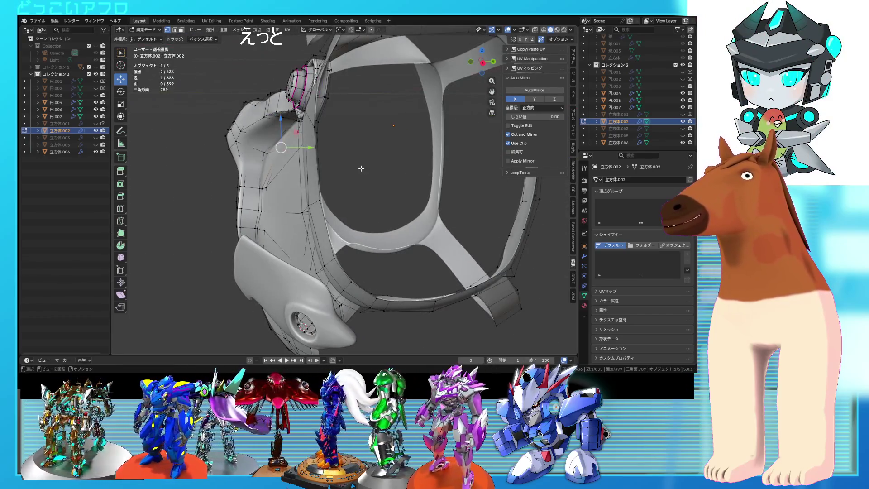
{"action": "left_click_drag", "start_coordinate": [311, 148], "coordinate": [304, 153]}
Leave Edit Mode and save the blend file with Ctrl+S
{"action": "key", "text": "Tab"}
{"action": "mouse_move", "coordinate": [304, 153]}
{"action": "middle_mouse_down"}
{"action": "mouse_move", "coordinate": [399, 161]}
{"action": "mouse_move", "coordinate": [316, 189]}
{"action": "mouse_move", "coordinate": [308, 158]}
{"action": "middle_mouse_up"}
{"action": "scroll", "coordinate": [398, 161], "scroll_direction": "down", "scroll_amount": 2}
{"action": "key", "text": "ctrl+s"}
{"action": "scroll", "coordinate": [315, 189], "scroll_direction": "up", "scroll_amount": 3}
Slide a vertex beside the ring by factor 0.109 and move another vertex slightly right
{"action": "key", "text": "Tab"}
{"action": "left_click", "coordinate": [296, 140]}
{"action": "key", "text": "shift+v"}
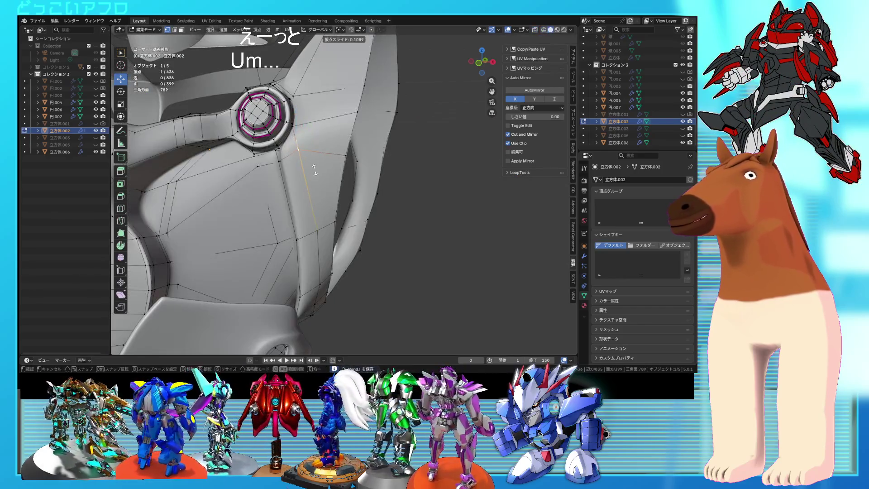
{"action": "left_click", "coordinate": [315, 171]}
{"action": "middle_click_drag", "start_coordinate": [315, 170], "coordinate": [342, 173], "text": "alt"}
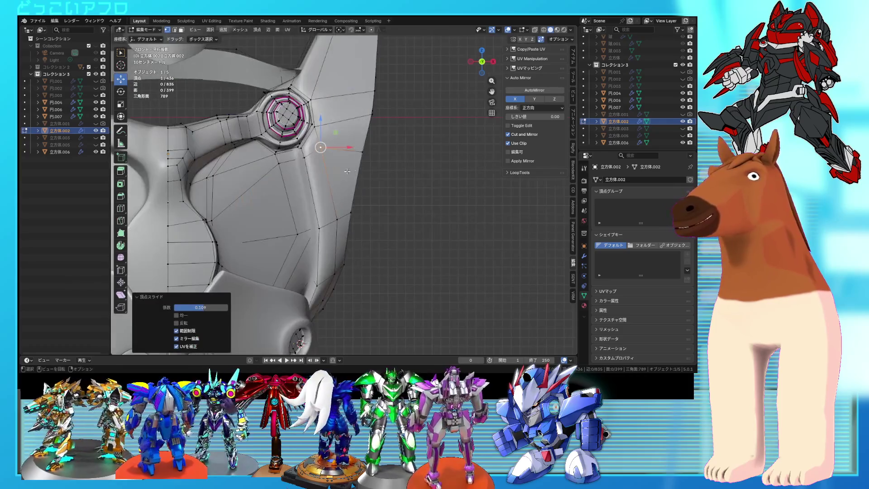
{"action": "key", "text": "shift+z"}
{"action": "left_click", "coordinate": [355, 153]}
{"action": "key", "text": "g"}
{"action": "left_click", "coordinate": [389, 184]}
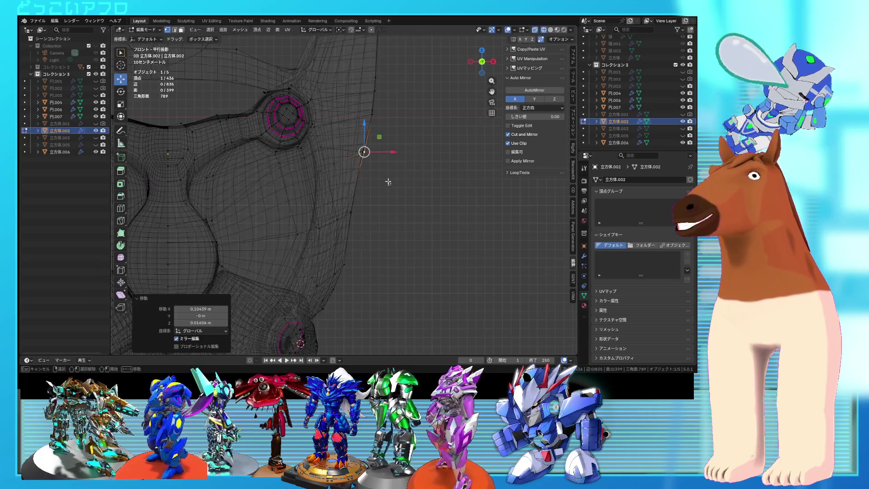
Move two selected vertices beside the ring and check the result from the back
{"action": "left_click", "coordinate": [361, 150], "text": "shift"}
{"action": "key", "text": "g"}
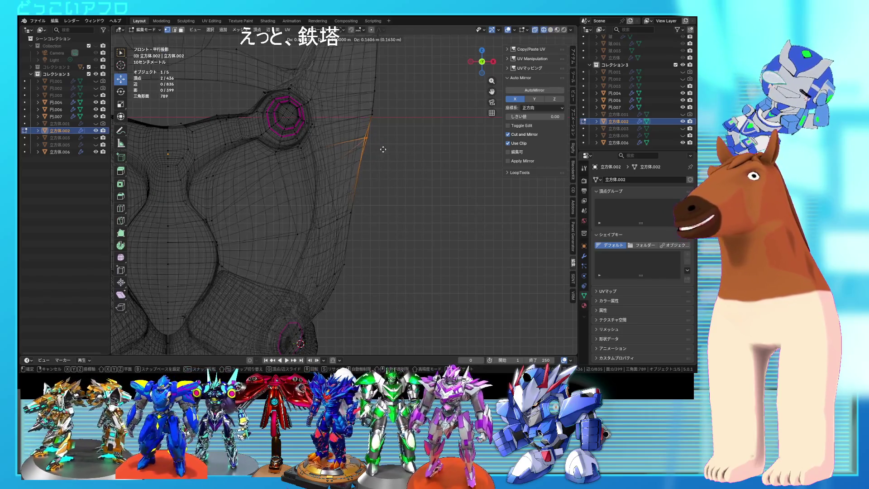
{"action": "left_click", "coordinate": [383, 150]}
{"action": "key", "text": "shift+z"}
{"action": "mouse_move", "coordinate": [384, 132]}
{"action": "middle_mouse_down", "text": "alt"}
{"action": "mouse_move", "coordinate": [397, 132]}
{"action": "mouse_move", "coordinate": [326, 174]}
{"action": "mouse_move", "coordinate": [438, 200]}
{"action": "middle_mouse_up", "text": "alt"}
{"action": "key", "text": "shift+z"}
Select a shortest vertex path on the chest, then move and slightly rotate it
{"action": "key", "text": "a"}
{"action": "left_click", "coordinate": [368, 180]}
{"action": "left_click", "coordinate": [392, 190], "text": "ctrl"}
{"action": "key", "text": "shift+z"}
{"action": "key", "text": "shift+z"}
{"action": "key", "text": "g"}
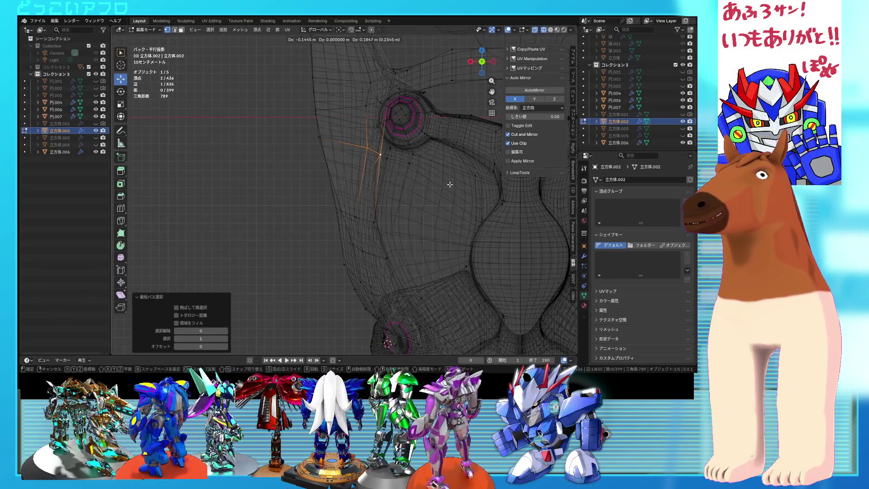
{"action": "left_click", "coordinate": [449, 184]}
{"action": "key", "text": "r"}
{"action": "left_click", "coordinate": [450, 196]}
Move the vertex below the ring up and to the right, nudge it, and save
{"action": "key", "text": "a"}
{"action": "middle_click_drag", "start_coordinate": [410, 194], "coordinate": [362, 176]}
{"action": "key", "text": "ctrl+KP_1"}
{"action": "left_click", "coordinate": [361, 177]}
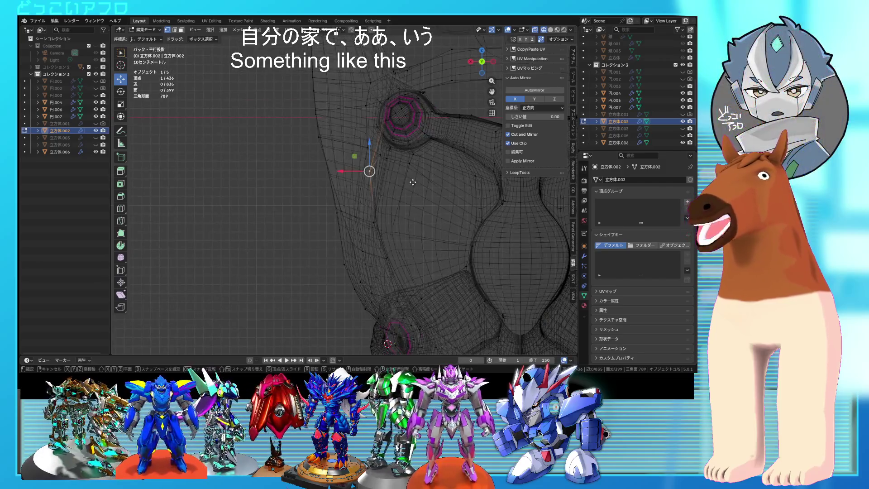
{"action": "left_click", "coordinate": [425, 172]}
{"action": "scroll", "coordinate": [398, 178], "scroll_direction": "up", "scroll_amount": 1}
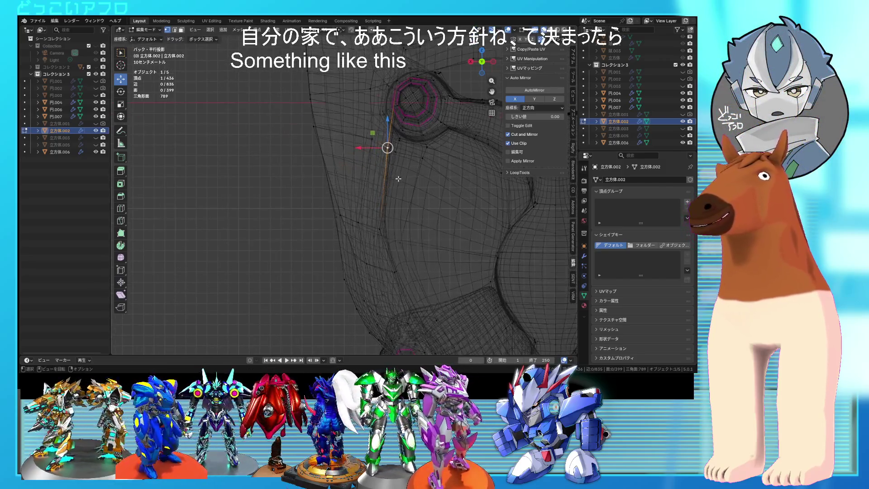
{"action": "key", "text": "alt+z"}
{"action": "key", "text": "g"}
{"action": "left_click", "coordinate": [395, 155]}
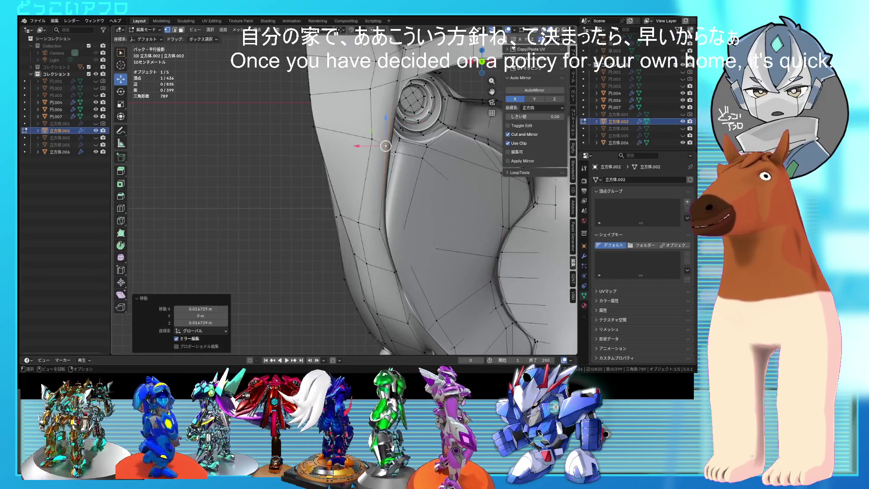
{"action": "mouse_move", "coordinate": [395, 155]}
{"action": "middle_mouse_down"}
{"action": "mouse_move", "coordinate": [407, 172]}
{"action": "mouse_move", "coordinate": [380, 212]}
{"action": "middle_mouse_up"}
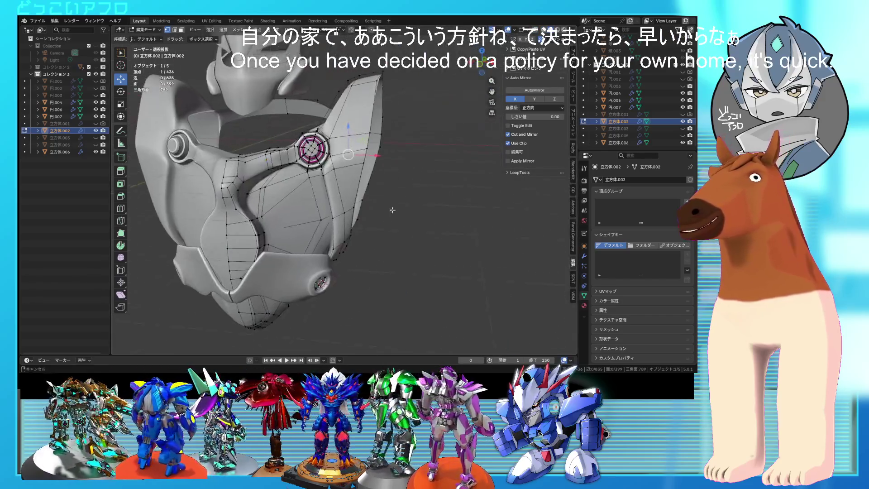
{"action": "scroll", "coordinate": [379, 211], "scroll_direction": "up", "scroll_amount": 4}
{"action": "key", "text": "ctrl+s"}
In front view, shift two vertices sideways along X, check the armour, and save
{"action": "middle_click_drag", "start_coordinate": [321, 202], "coordinate": [394, 253]}
{"action": "key", "text": "KP_1"}
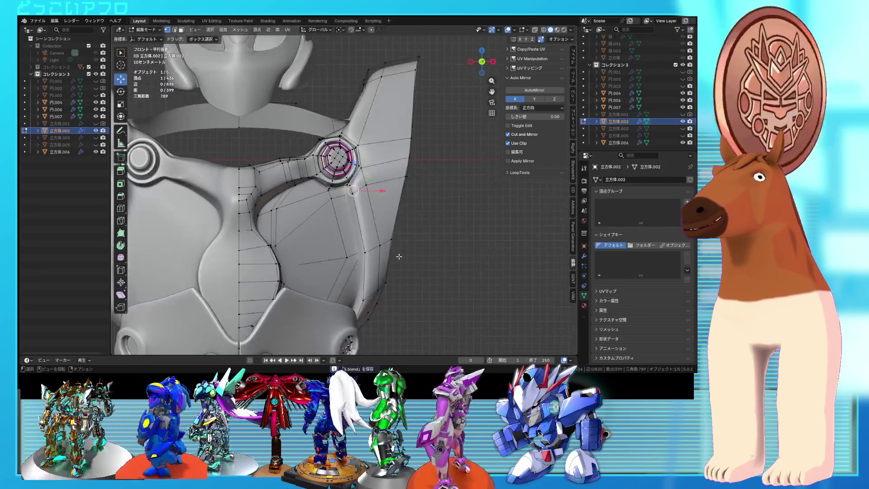
{"action": "key", "text": "alt+z"}
{"action": "scroll", "coordinate": [399, 256], "scroll_direction": "down", "scroll_amount": 1}
{"action": "left_click", "coordinate": [394, 231]}
{"action": "left_click_drag", "start_coordinate": [400, 232], "coordinate": [407, 233]}
{"action": "key", "text": "alt+z"}
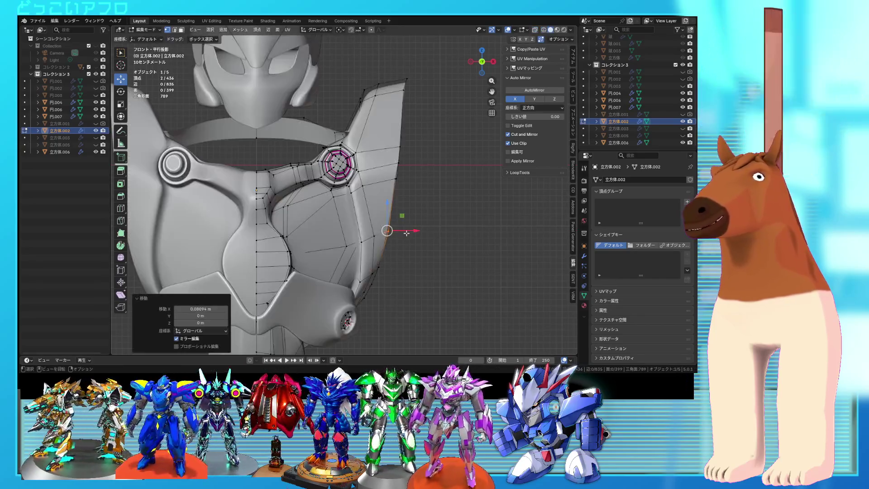
{"action": "key", "text": "Tab"}
{"action": "scroll", "coordinate": [406, 232], "scroll_direction": "down", "scroll_amount": 2}
{"action": "key", "text": "ctrl+s"}
Move the vertices by the ring and one neighbouring vertex into cleaner positions
{"action": "mouse_move", "coordinate": [406, 232]}
{"action": "middle_mouse_down"}
{"action": "mouse_move", "coordinate": [385, 251]}
{"action": "mouse_move", "coordinate": [365, 246]}
{"action": "mouse_move", "coordinate": [351, 135]}
{"action": "mouse_move", "coordinate": [411, 127]}
{"action": "mouse_move", "coordinate": [392, 156]}
{"action": "mouse_move", "coordinate": [335, 174]}
{"action": "middle_mouse_up"}
{"action": "key", "text": "Tab"}
{"action": "scroll", "coordinate": [366, 236], "scroll_direction": "up", "scroll_amount": 4}
{"action": "scroll", "coordinate": [358, 190], "scroll_direction": "up", "scroll_amount": 2}
{"action": "left_click", "coordinate": [347, 118], "text": "shift"}
{"action": "key", "text": "g"}
{"action": "left_click", "coordinate": [396, 162]}
{"action": "left_click", "coordinate": [365, 136]}
{"action": "mouse_move", "coordinate": [364, 136]}
{"action": "middle_mouse_down"}
{"action": "mouse_move", "coordinate": [392, 179]}
{"action": "mouse_move", "coordinate": [412, 177]}
{"action": "mouse_move", "coordinate": [368, 137]}
{"action": "mouse_move", "coordinate": [395, 146]}
{"action": "mouse_move", "coordinate": [359, 140]}
{"action": "mouse_move", "coordinate": [365, 137]}
{"action": "middle_mouse_up"}
{"action": "key", "text": "g"}
{"action": "left_click", "coordinate": [392, 179]}
Apply Shade Smooth and then Shade Auto Smooth to the chest armour
{"action": "key", "text": "Tab"}
{"action": "right_click", "coordinate": [368, 137]}
{"action": "left_click", "coordinate": [369, 137]}
{"action": "scroll", "coordinate": [395, 145], "scroll_direction": "down", "scroll_amount": 3}
{"action": "right_click", "coordinate": [395, 145]}
{"action": "left_click", "coordinate": [390, 154]}
{"action": "scroll", "coordinate": [390, 154], "scroll_direction": "up", "scroll_amount": 5}
{"action": "scroll", "coordinate": [358, 140], "scroll_direction": "down", "scroll_amount": 5}
{"action": "scroll", "coordinate": [365, 137], "scroll_direction": "up", "scroll_amount": 5}
{"action": "mouse_move", "coordinate": [411, 161]}
{"action": "middle_mouse_down"}
{"action": "mouse_move", "coordinate": [381, 206]}
{"action": "mouse_move", "coordinate": [374, 185]}
{"action": "mouse_move", "coordinate": [354, 183]}
{"action": "mouse_move", "coordinate": [363, 156]}
{"action": "mouse_move", "coordinate": [370, 162]}
{"action": "mouse_move", "coordinate": [304, 167]}
{"action": "middle_mouse_up"}
Edge-slide an edge along the surface and vertex-slide a chest vertex along its edge
{"action": "key", "text": "Tab"}
{"action": "scroll", "coordinate": [359, 157], "scroll_direction": "up", "scroll_amount": 4}
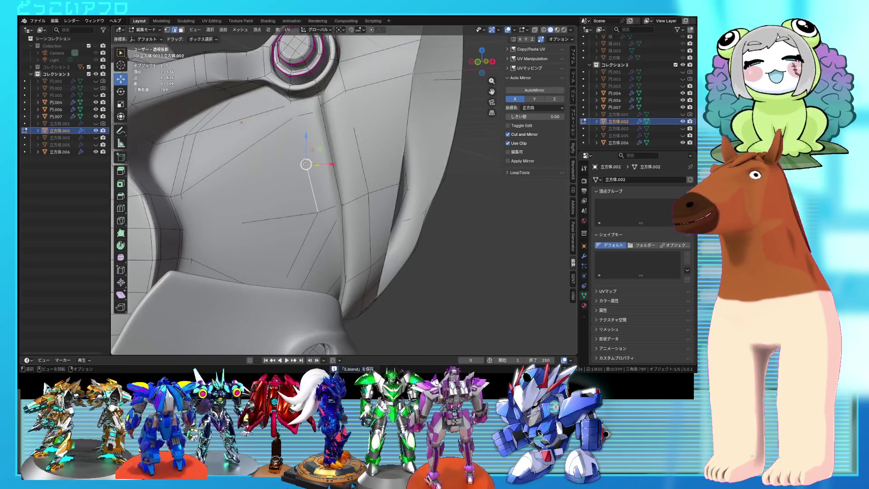
{"action": "key", "text": "shift+z"}
{"action": "key", "text": "g"}
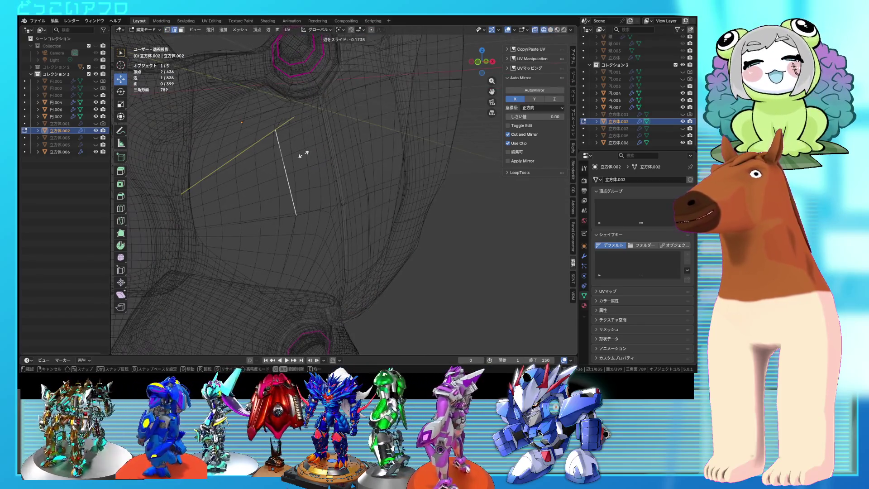
{"action": "left_click", "coordinate": [307, 154]}
{"action": "key", "text": "a"}
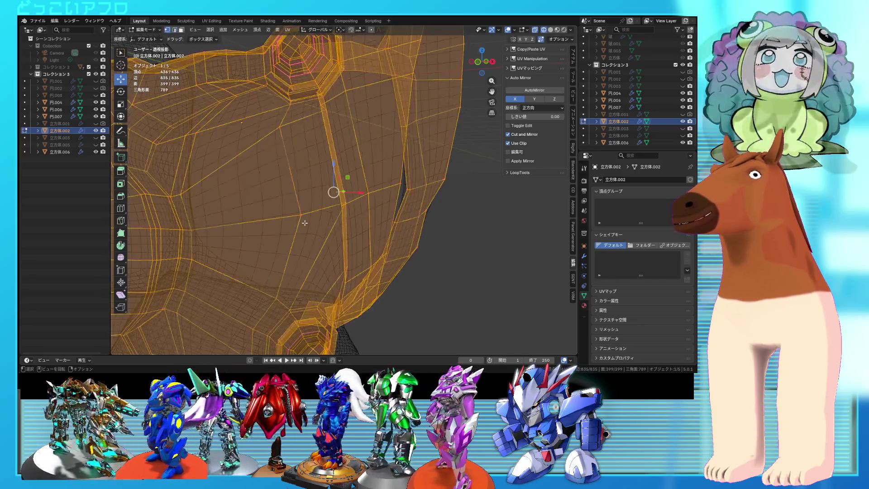
{"action": "key", "text": "1"}
{"action": "left_click", "coordinate": [305, 213]}
{"action": "key", "text": "shift+v"}
{"action": "left_click", "coordinate": [282, 224]}
Orbit around the chest in solid shading to inspect the new edge flow
{"action": "key", "text": "shift+z"}
{"action": "mouse_move", "coordinate": [324, 135]}
{"action": "middle_mouse_down"}
{"action": "mouse_move", "coordinate": [320, 146]}
{"action": "mouse_move", "coordinate": [345, 144]}
{"action": "middle_mouse_up"}
{"action": "middle_click_drag", "start_coordinate": [343, 128], "coordinate": [336, 148]}
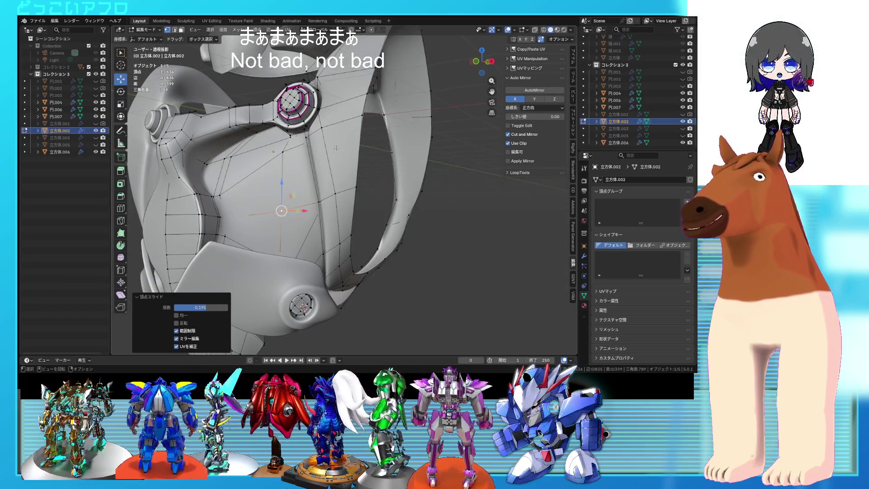
{"action": "scroll", "coordinate": [335, 157], "scroll_direction": "up", "scroll_amount": 2}
{"action": "mouse_move", "coordinate": [346, 234]}
{"action": "middle_mouse_down"}
{"action": "mouse_move", "coordinate": [349, 111]}
{"action": "mouse_move", "coordinate": [370, 169]}
{"action": "mouse_move", "coordinate": [352, 207]}
{"action": "middle_mouse_up"}
{"action": "key", "text": "alt+z"}
Box-select only the octagonal ring socket and place a copy 1.3564 m along X
{"action": "key", "text": "a"}
{"action": "left_click_drag", "start_coordinate": [373, 236], "coordinate": [378, 237]}
{"action": "middle_click_drag", "start_coordinate": [378, 237], "coordinate": [293, 251]}
{"action": "left_click_drag", "start_coordinate": [226, 175], "coordinate": [226, 175], "text": "ctrl"}
{"action": "mouse_move", "coordinate": [226, 175]}
{"action": "middle_mouse_down"}
{"action": "mouse_move", "coordinate": [351, 195]}
{"action": "mouse_move", "coordinate": [358, 174]}
{"action": "mouse_move", "coordinate": [389, 178]}
{"action": "middle_mouse_up"}
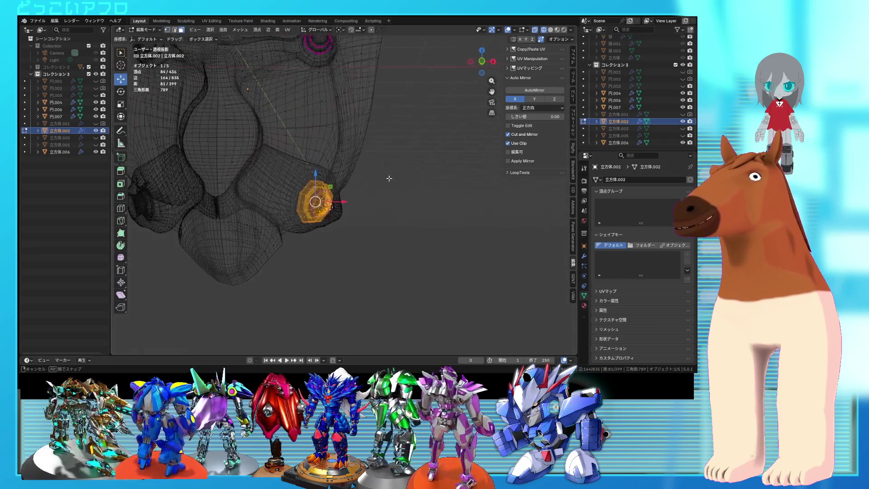
{"action": "left_click", "coordinate": [449, 125]}
{"action": "middle_click_drag", "start_coordinate": [449, 126], "coordinate": [390, 172]}
Tumble the ring copy to a new angle and move it onto the chest
{"action": "key", "text": "shift+z"}
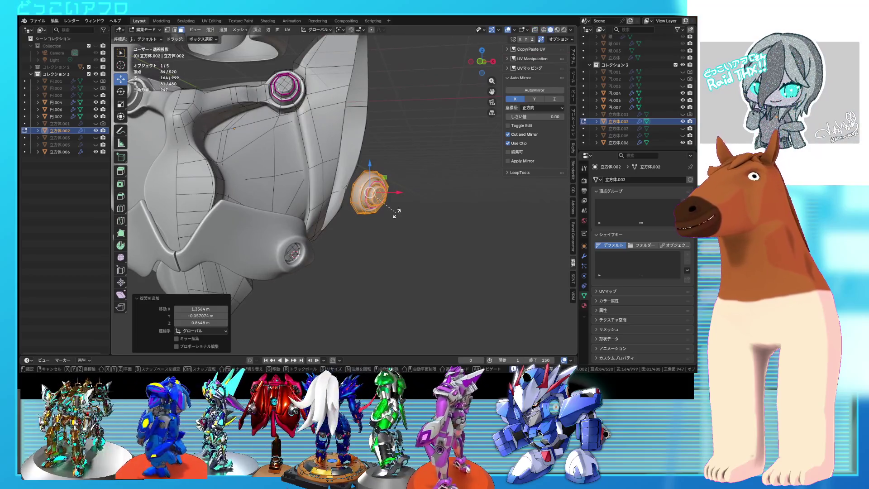
{"action": "left_click", "coordinate": [378, 209]}
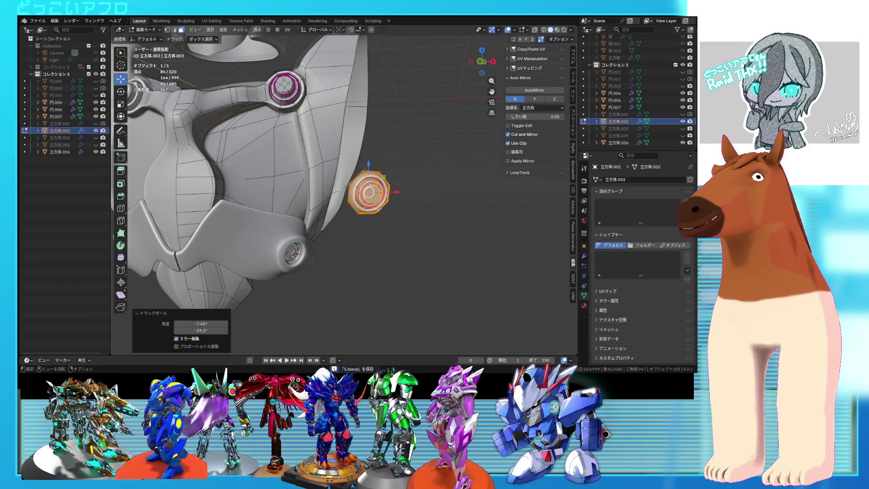
{"action": "left_click", "coordinate": [292, 138]}
{"action": "mouse_move", "coordinate": [292, 138]}
{"action": "middle_mouse_down"}
{"action": "mouse_move", "coordinate": [359, 190]}
{"action": "mouse_move", "coordinate": [368, 225]}
{"action": "mouse_move", "coordinate": [329, 203]}
{"action": "middle_mouse_up"}
Tilt the copy and turn it about -19.2° so it sits below the original ring
{"action": "key", "text": "r"}
{"action": "key", "text": "r"}
{"action": "left_click", "coordinate": [363, 218]}
{"action": "left_click", "coordinate": [364, 192]}
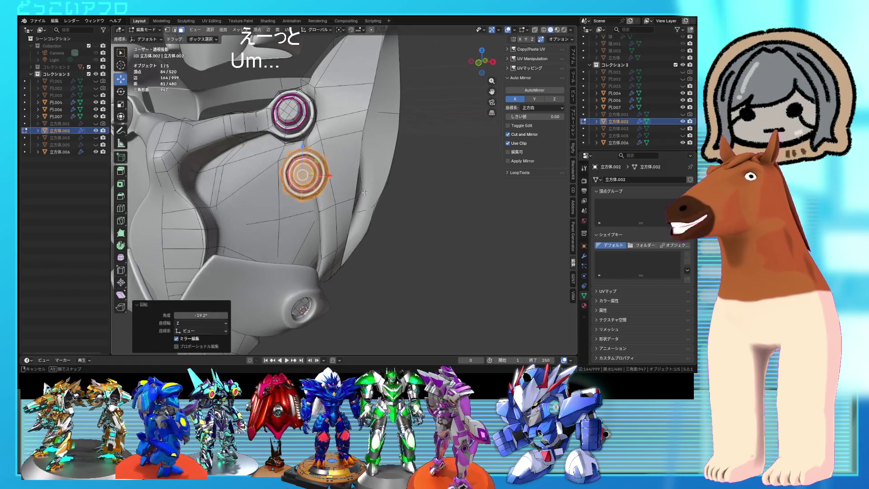
{"action": "mouse_move", "coordinate": [318, 134]}
{"action": "middle_mouse_down"}
{"action": "mouse_move", "coordinate": [343, 195]}
{"action": "mouse_move", "coordinate": [318, 184]}
{"action": "mouse_move", "coordinate": [287, 191]}
{"action": "mouse_move", "coordinate": [406, 165]}
{"action": "mouse_move", "coordinate": [397, 169]}
{"action": "middle_mouse_up"}
{"action": "left_click", "coordinate": [319, 187]}
{"action": "scroll", "coordinate": [319, 187], "scroll_direction": "up", "scroll_amount": 5}
{"action": "left_click", "coordinate": [336, 148]}
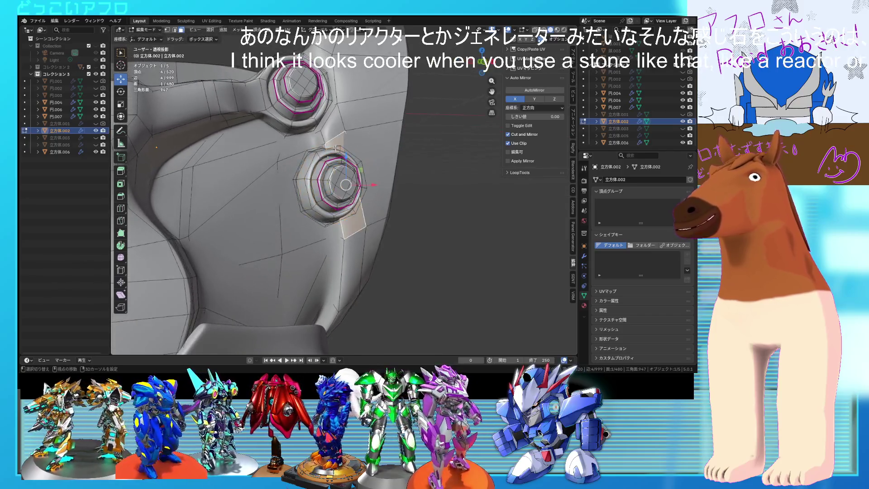
Delete the faces beside the lower ring socket
{"action": "key", "text": "x"}
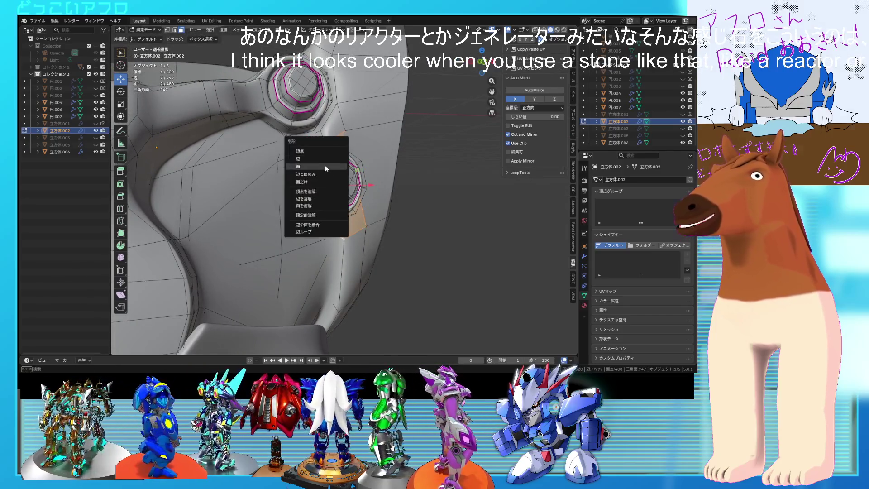
{"action": "left_click", "coordinate": [325, 165]}
{"action": "mouse_move", "coordinate": [325, 165]}
{"action": "middle_mouse_down"}
{"action": "mouse_move", "coordinate": [312, 168]}
{"action": "mouse_move", "coordinate": [303, 194]}
{"action": "mouse_move", "coordinate": [323, 188]}
{"action": "mouse_move", "coordinate": [347, 208]}
{"action": "middle_mouse_up"}
{"action": "left_click", "coordinate": [270, 196]}
{"action": "left_click", "coordinate": [296, 192]}
{"action": "key", "text": "x"}
{"action": "left_click", "coordinate": [279, 200]}
Move the lower ring, rotate it twice to match the original, and add a loop cut
{"action": "key", "text": "l"}
{"action": "left_click", "coordinate": [337, 201]}
{"action": "key", "text": "g"}
{"action": "left_click", "coordinate": [351, 207]}
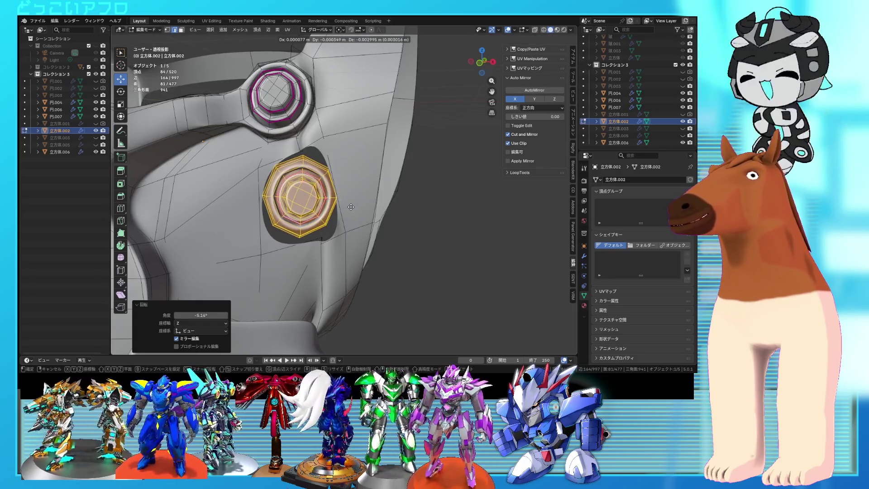
{"action": "key", "text": "r"}
{"action": "left_click", "coordinate": [353, 204]}
{"action": "middle_click_drag", "start_coordinate": [352, 204], "coordinate": [355, 198]}
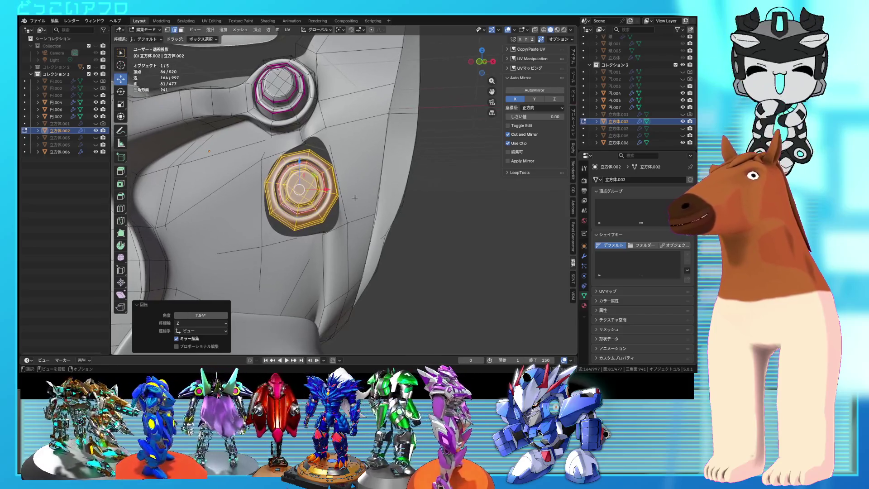
{"action": "key", "text": "r"}
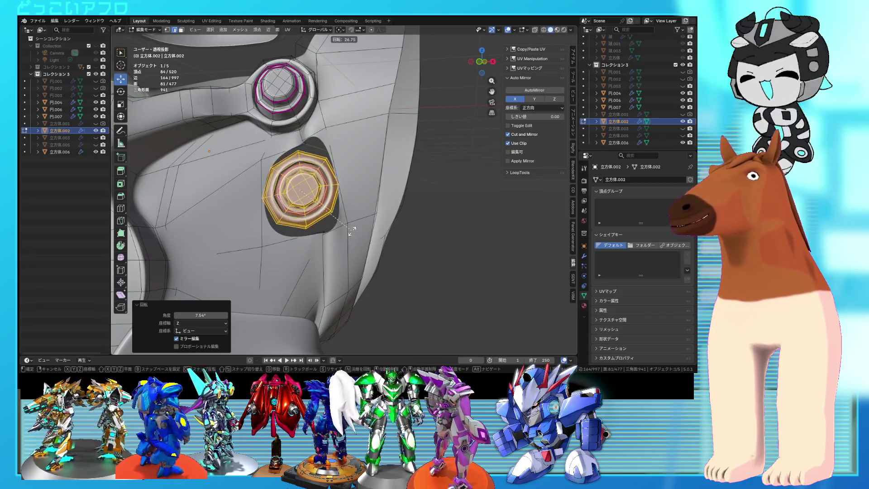
{"action": "left_click", "coordinate": [340, 231]}
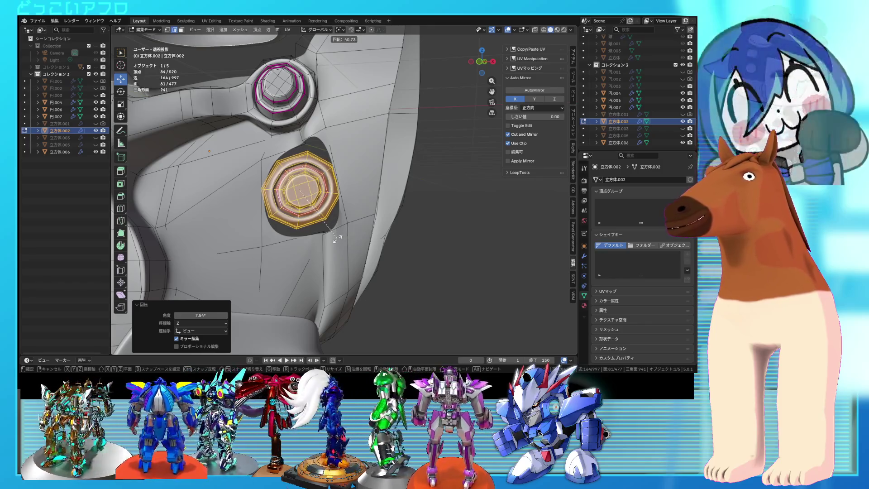
{"action": "middle_click_drag", "start_coordinate": [340, 231], "coordinate": [359, 218]}
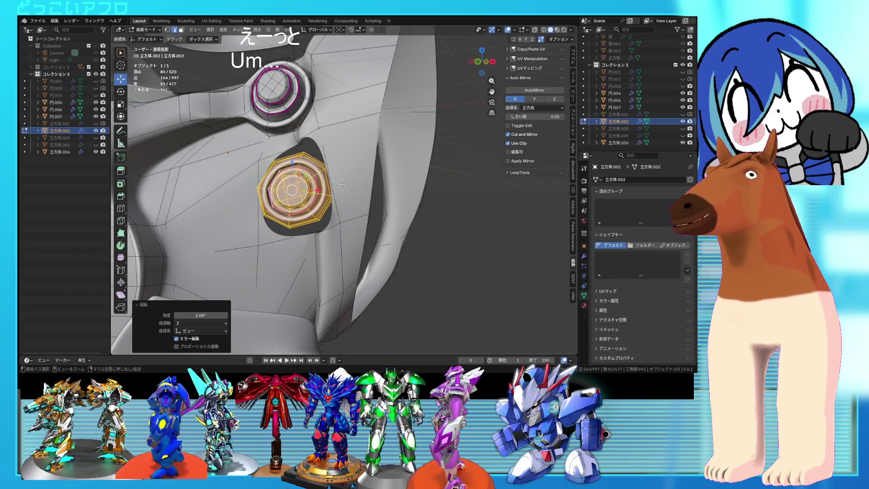
{"action": "left_click", "coordinate": [375, 165]}
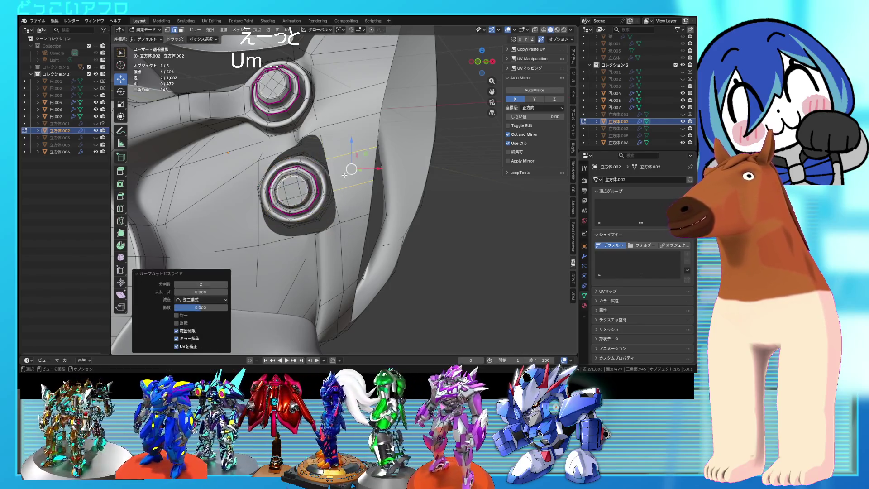
Shift the new face outward along X and slide an adjacent edge beside the lower ring
{"action": "left_click", "coordinate": [355, 169]}
{"action": "key", "text": "KP_1"}
{"action": "key", "text": "g"}
{"action": "key", "text": "x"}
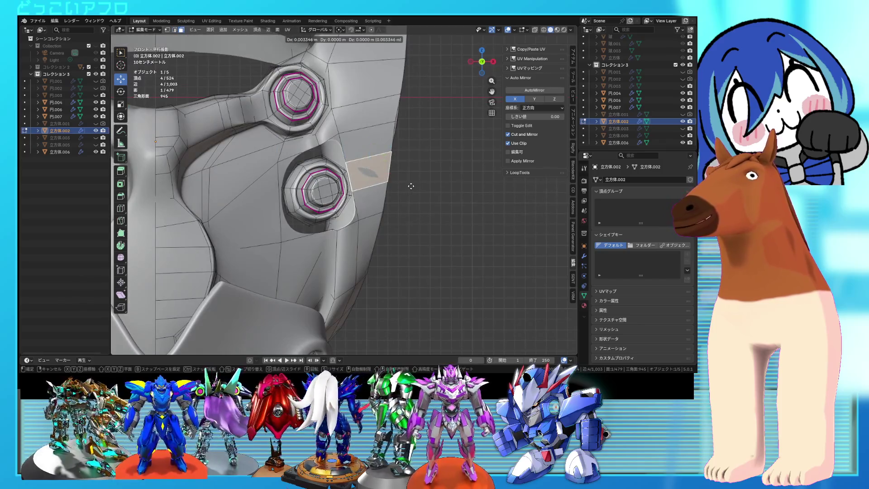
{"action": "left_click", "coordinate": [408, 187]}
{"action": "mouse_move", "coordinate": [409, 187]}
{"action": "middle_mouse_down"}
{"action": "mouse_move", "coordinate": [371, 186]}
{"action": "mouse_move", "coordinate": [367, 216]}
{"action": "mouse_move", "coordinate": [360, 163]}
{"action": "mouse_move", "coordinate": [367, 140]}
{"action": "mouse_move", "coordinate": [384, 143]}
{"action": "mouse_move", "coordinate": [326, 195]}
{"action": "mouse_move", "coordinate": [223, 200]}
{"action": "mouse_move", "coordinate": [227, 155]}
{"action": "mouse_move", "coordinate": [325, 162]}
{"action": "mouse_move", "coordinate": [324, 193]}
{"action": "middle_mouse_up"}
{"action": "left_click", "coordinate": [349, 190]}
{"action": "scroll", "coordinate": [384, 143], "scroll_direction": "down", "scroll_amount": 3}
{"action": "left_click", "coordinate": [325, 200]}
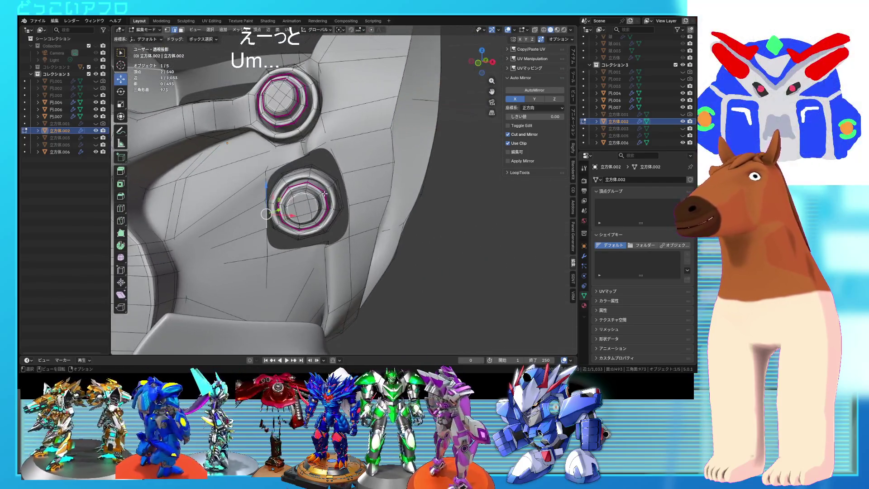
Move the lower ring about 0.082 m X, 0.018 m Y, 0.029 m Z into its recess
{"action": "key", "text": "ctrl+l"}
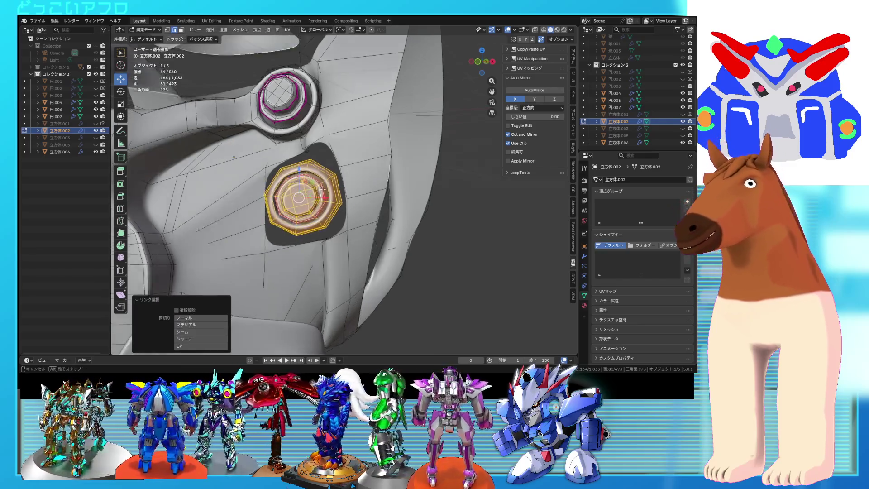
{"action": "middle_click_drag", "start_coordinate": [332, 195], "coordinate": [303, 199]}
{"action": "key", "text": "g"}
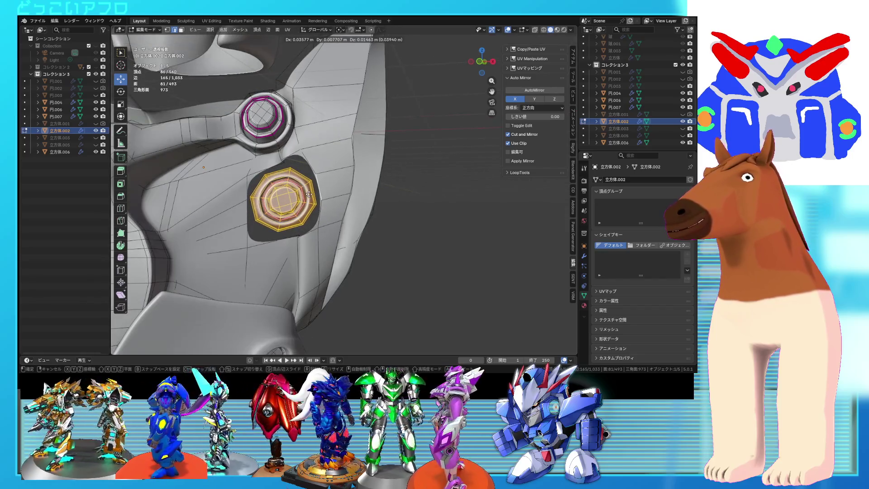
{"action": "left_click", "coordinate": [313, 192]}
{"action": "mouse_move", "coordinate": [319, 193]}
{"action": "middle_mouse_down"}
{"action": "mouse_move", "coordinate": [327, 196]}
{"action": "mouse_move", "coordinate": [320, 180]}
{"action": "mouse_move", "coordinate": [326, 206]}
{"action": "middle_mouse_up"}
{"action": "key", "text": "Tab"}
{"action": "key", "text": "Tab"}
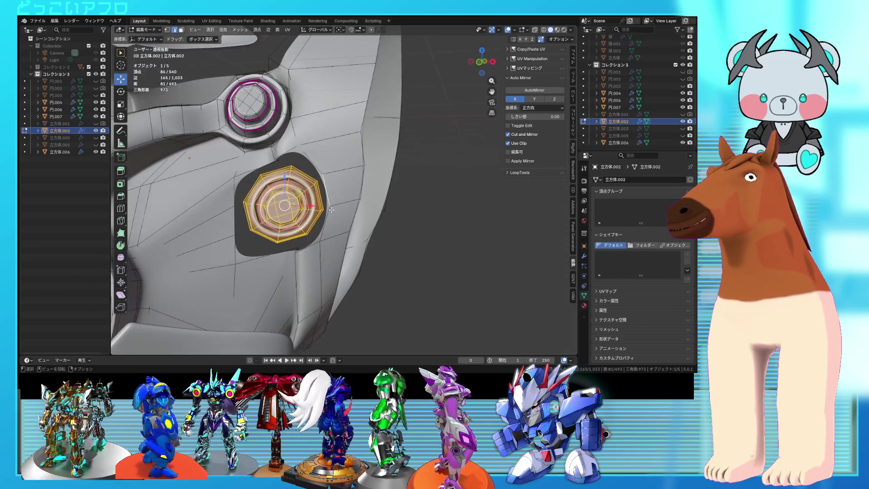
Fill three faces across the open gaps between the lower ring and the chest mesh
{"action": "scroll", "coordinate": [326, 206], "scroll_direction": "up", "scroll_amount": 2}
{"action": "left_click", "coordinate": [308, 203]}
{"action": "key", "text": "f"}
{"action": "middle_click_drag", "start_coordinate": [320, 185], "coordinate": [328, 177]}
{"action": "left_click", "coordinate": [327, 174]}
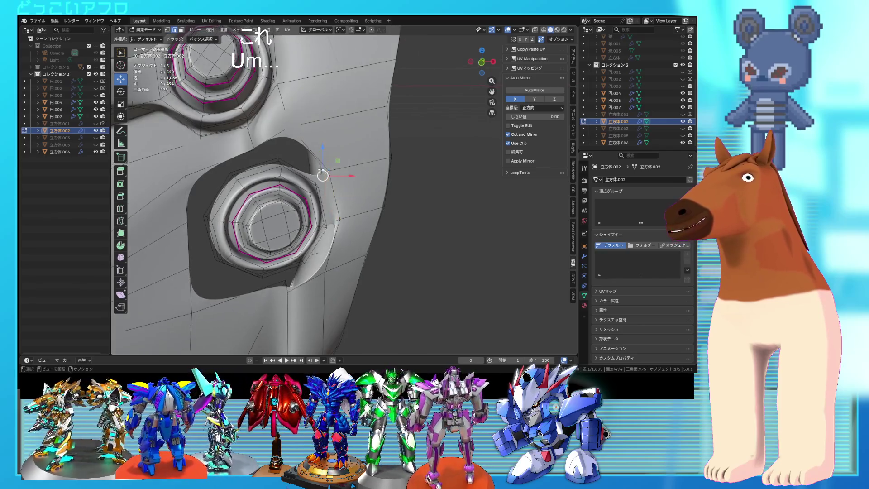
{"action": "left_click", "coordinate": [323, 176]}
{"action": "key", "text": "f"}
{"action": "mouse_move", "coordinate": [323, 176]}
{"action": "middle_mouse_down"}
{"action": "mouse_move", "coordinate": [342, 225]}
{"action": "mouse_move", "coordinate": [343, 191]}
{"action": "middle_mouse_up"}
{"action": "key", "text": "f"}
Slide a vertex beneath the lower ring along its edge to even the recess
{"action": "left_click", "coordinate": [305, 220]}
{"action": "middle_click_drag", "start_coordinate": [305, 221], "coordinate": [302, 274]}
{"action": "key", "text": "shift+v"}
{"action": "left_click", "coordinate": [297, 242]}
{"action": "key", "text": "alt+z"}
{"action": "key", "text": "alt+z"}
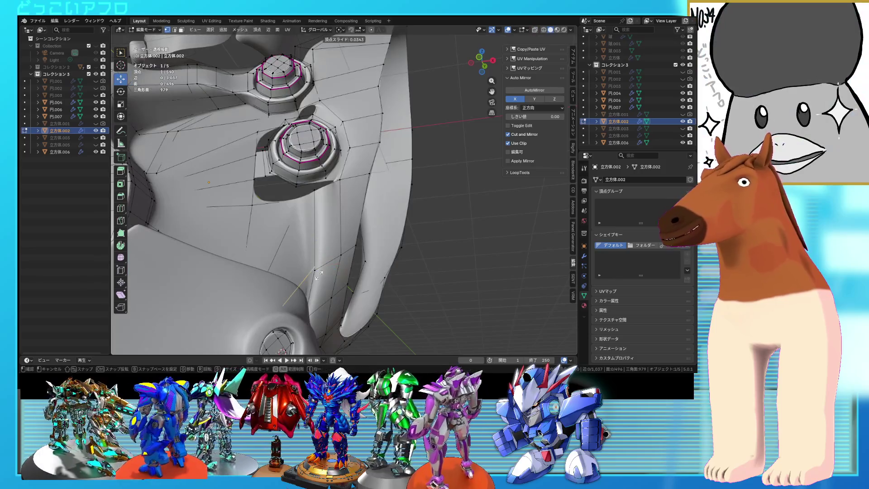
Confirm the vertex slide between the ring sockets and turn X-ray back off
{"action": "left_click", "coordinate": [313, 278]}
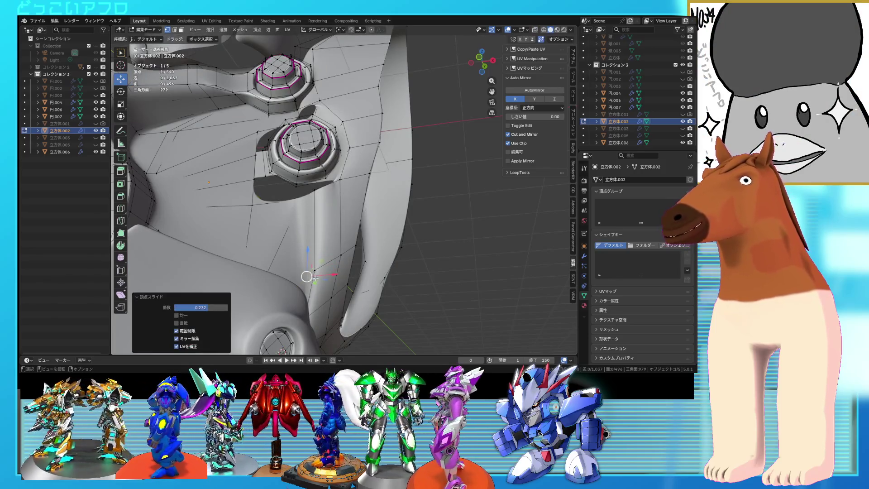
{"action": "key", "text": "alt+z"}
{"action": "key", "text": "alt+z"}
{"action": "mouse_move", "coordinate": [313, 278]}
{"action": "middle_mouse_down"}
{"action": "mouse_move", "coordinate": [361, 232]}
{"action": "mouse_move", "coordinate": [339, 198]}
{"action": "middle_mouse_up"}
{"action": "scroll", "coordinate": [348, 240], "scroll_direction": "up", "scroll_amount": 3}
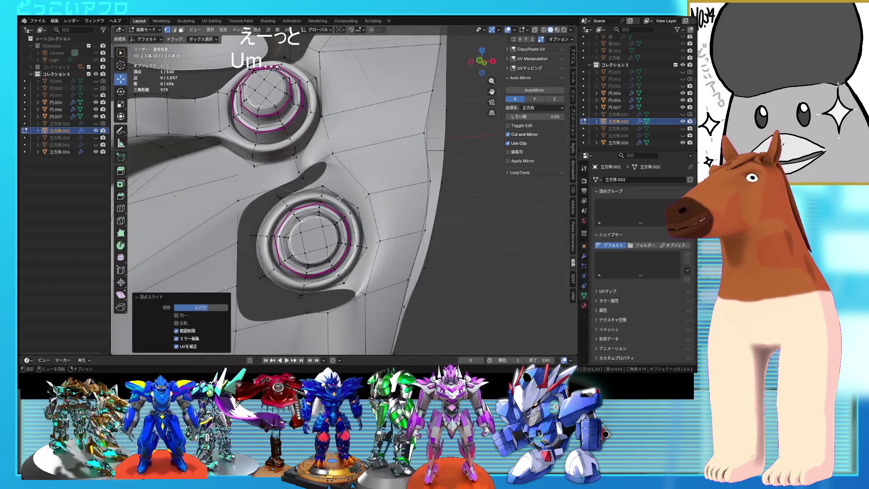
Move two vertices between the rings about -0.143 m X, -0.025 m Y, -0.051 m Z
{"action": "left_click", "coordinate": [318, 161], "text": "shift"}
{"action": "mouse_move", "coordinate": [318, 161]}
{"action": "middle_mouse_down"}
{"action": "mouse_move", "coordinate": [330, 179]}
{"action": "mouse_move", "coordinate": [306, 179]}
{"action": "mouse_move", "coordinate": [296, 167]}
{"action": "middle_mouse_up"}
{"action": "key", "text": "shift+z"}
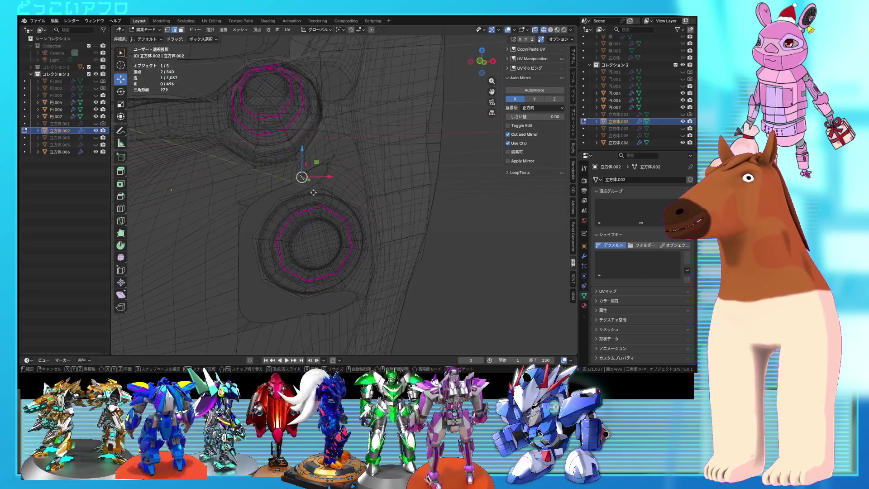
{"action": "left_click", "coordinate": [299, 200]}
{"action": "middle_click_drag", "start_coordinate": [298, 200], "coordinate": [322, 199]}
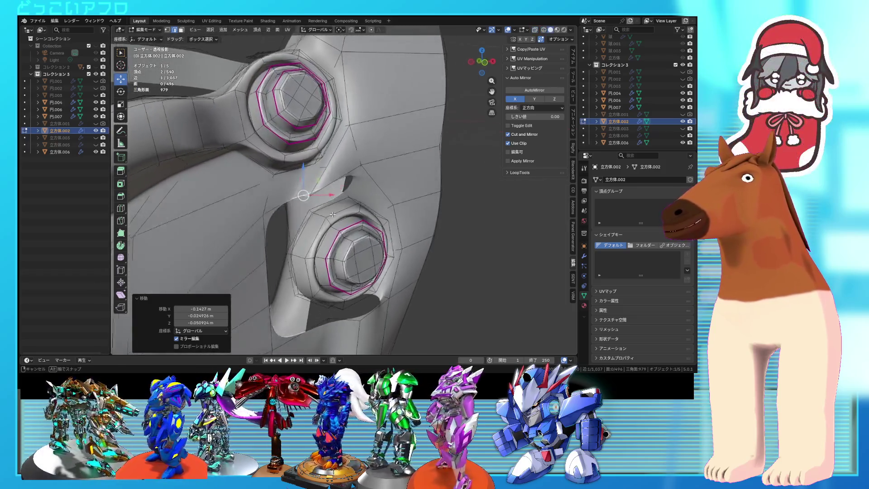
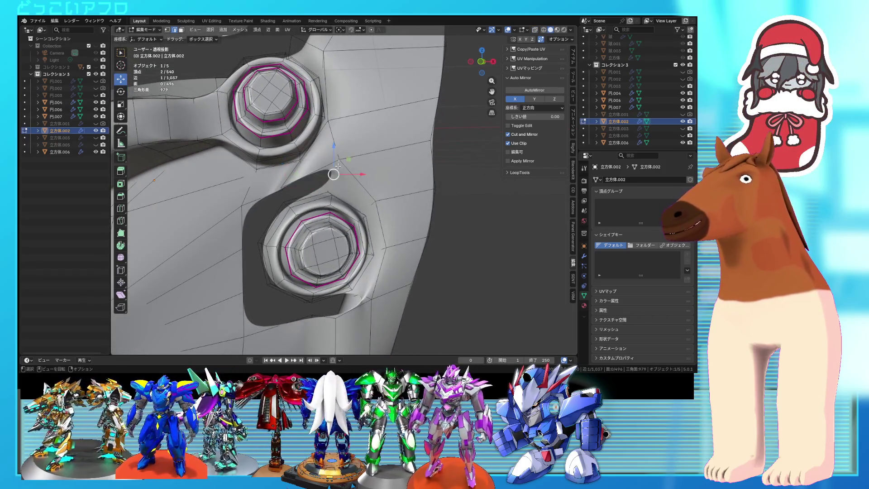
Select the gap's border vertices and fill a new face beside the lower bolt socket
{"action": "middle_click_drag", "start_coordinate": [338, 166], "coordinate": [355, 153]}
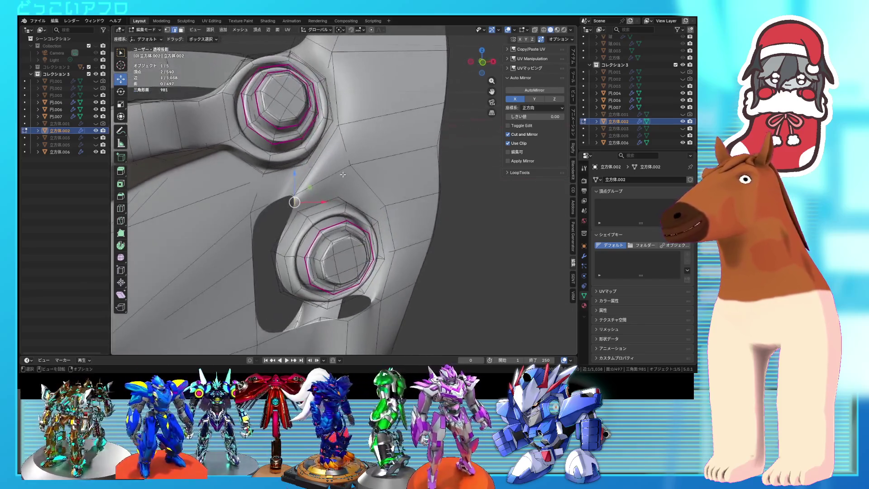
{"action": "left_click", "coordinate": [304, 174], "text": "shift"}
{"action": "mouse_move", "coordinate": [304, 174]}
{"action": "middle_mouse_down"}
{"action": "mouse_move", "coordinate": [281, 173]}
{"action": "mouse_move", "coordinate": [321, 196]}
{"action": "mouse_move", "coordinate": [322, 209]}
{"action": "middle_mouse_up"}
{"action": "key", "text": "f"}
Check the new face in see-through display, selecting the adjacent face and edge
{"action": "key", "text": "shift+z"}
{"action": "key", "text": "a"}
{"action": "left_click", "coordinate": [326, 205]}
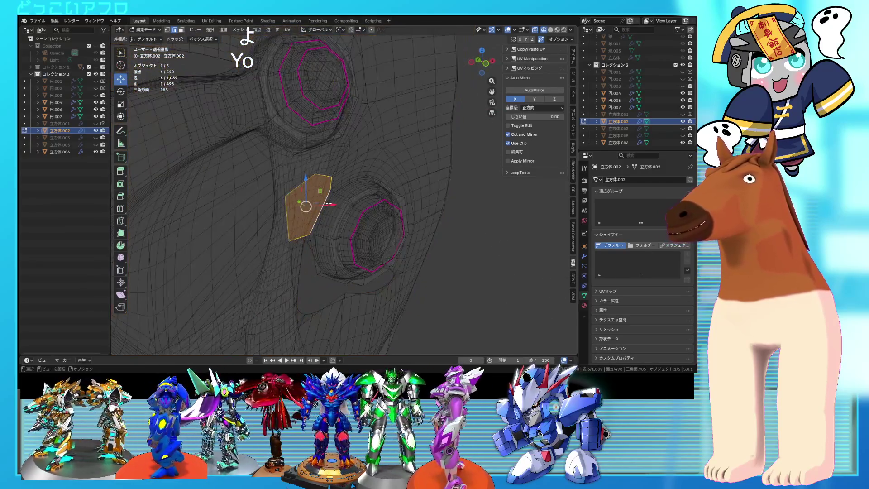
{"action": "left_click", "coordinate": [332, 196]}
{"action": "key", "text": "shift+z"}
{"action": "mouse_move", "coordinate": [331, 196]}
{"action": "middle_mouse_down"}
{"action": "mouse_move", "coordinate": [331, 148]}
{"action": "mouse_move", "coordinate": [316, 159]}
{"action": "mouse_move", "coordinate": [355, 231]}
{"action": "middle_mouse_up"}
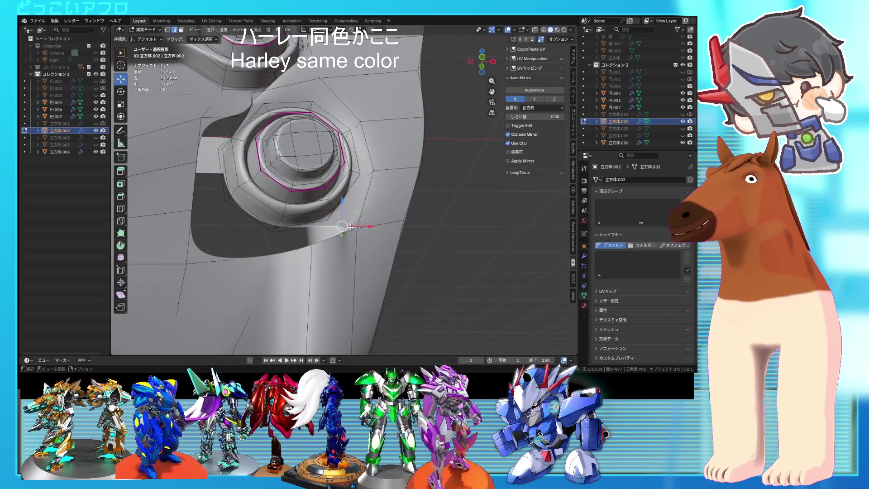
{"action": "key", "text": "shift+z"}
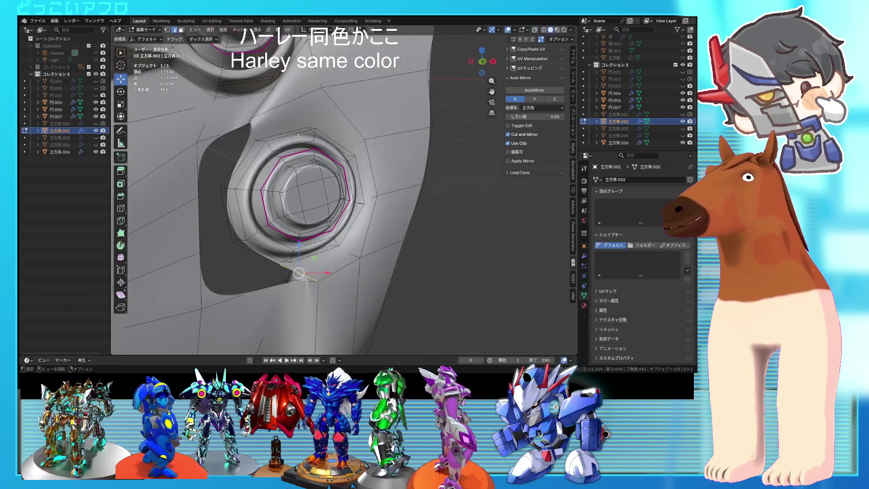
Inspect the lower nut from several angles, toggling see-through display
{"action": "mouse_move", "coordinate": [303, 140]}
{"action": "middle_mouse_down"}
{"action": "mouse_move", "coordinate": [318, 149]}
{"action": "mouse_move", "coordinate": [313, 128]}
{"action": "middle_mouse_up"}
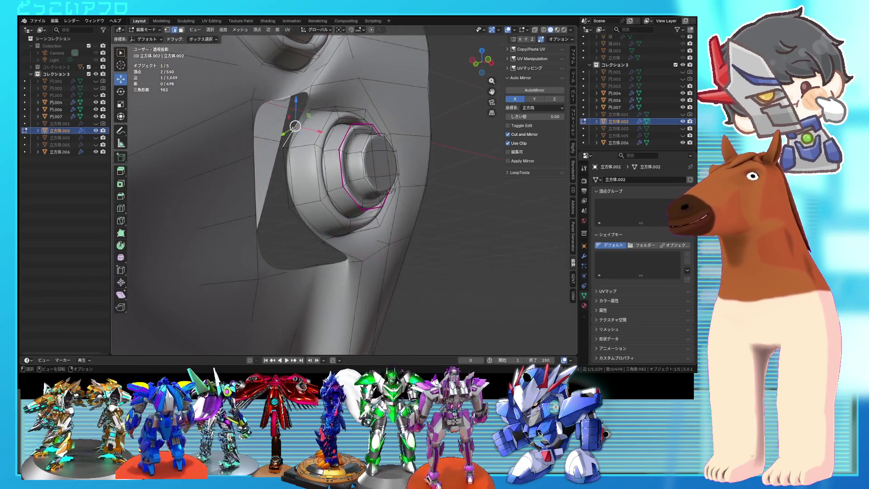
{"action": "middle_click_drag", "start_coordinate": [295, 132], "coordinate": [270, 163]}
{"action": "key", "text": "shift+z"}
{"action": "key", "text": "shift+z"}
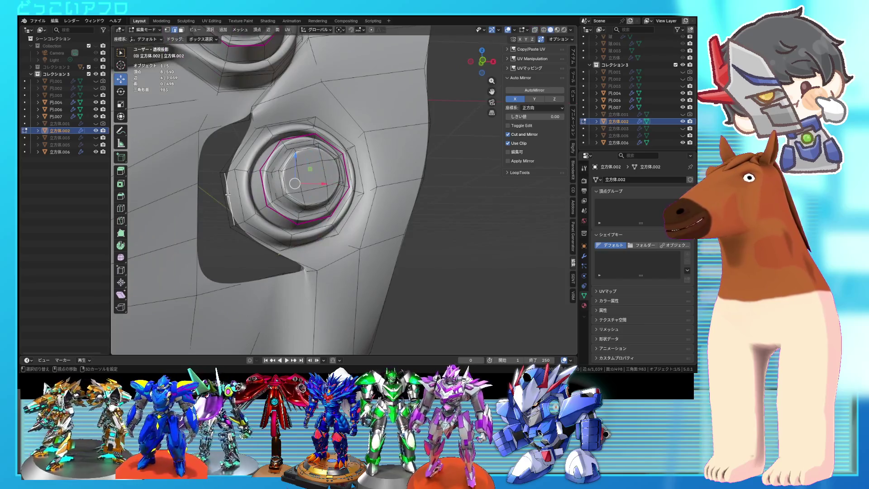
{"action": "mouse_move", "coordinate": [227, 196]}
{"action": "middle_mouse_down"}
{"action": "mouse_move", "coordinate": [349, 194]}
{"action": "mouse_move", "coordinate": [386, 199]}
{"action": "mouse_move", "coordinate": [411, 218]}
{"action": "middle_mouse_up"}
{"action": "key", "text": "shift+z"}
{"action": "key", "text": "shift+z"}
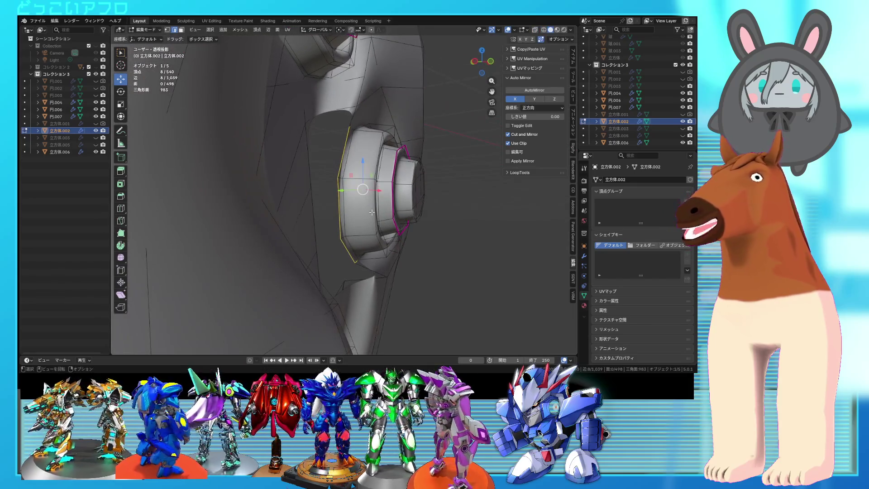
{"action": "mouse_move", "coordinate": [347, 210]}
{"action": "middle_mouse_down"}
{"action": "mouse_move", "coordinate": [387, 210]}
{"action": "mouse_move", "coordinate": [337, 208]}
{"action": "mouse_move", "coordinate": [320, 229]}
{"action": "middle_mouse_up"}
Move the vertices on the nut's outer ring and below it into place
{"action": "left_click", "coordinate": [387, 210], "text": "alt+shift"}
{"action": "left_click", "coordinate": [381, 216]}
{"action": "left_click", "coordinate": [316, 192]}
{"action": "middle_click_drag", "start_coordinate": [316, 192], "coordinate": [381, 207]}
{"action": "left_click", "coordinate": [304, 200]}
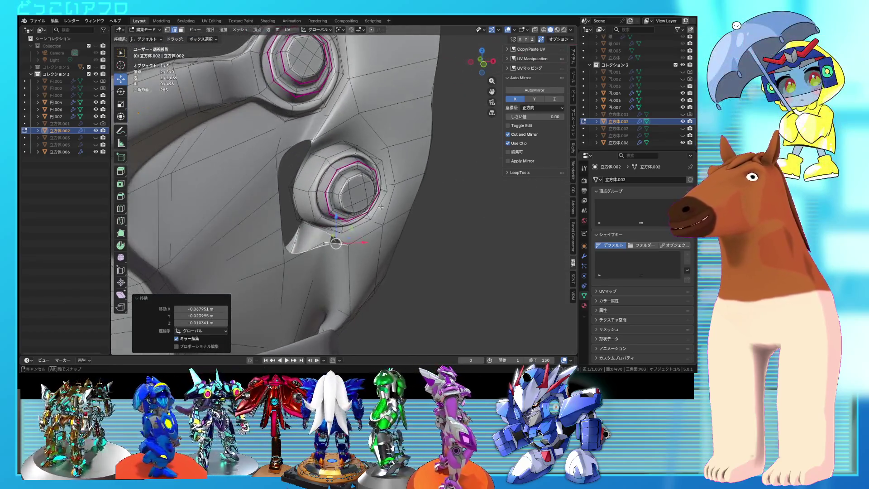
{"action": "mouse_move", "coordinate": [337, 172]}
{"action": "middle_mouse_down"}
{"action": "mouse_move", "coordinate": [328, 204]}
{"action": "mouse_move", "coordinate": [338, 176]}
{"action": "middle_mouse_up"}
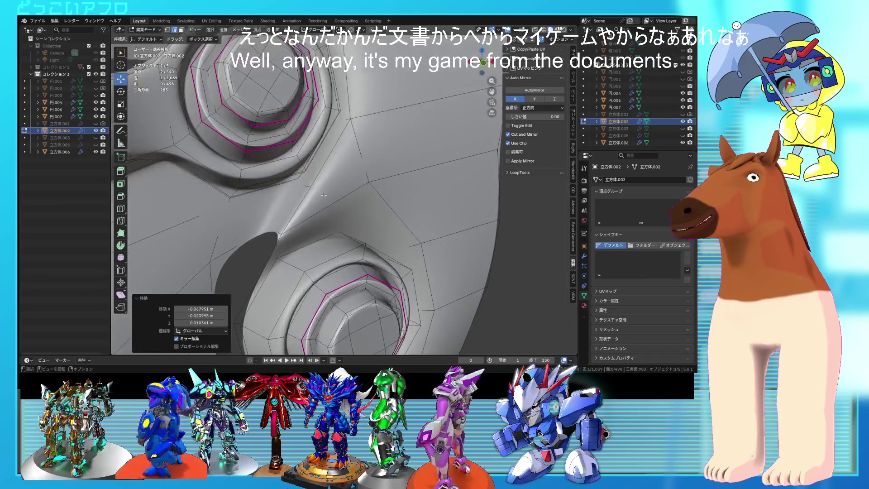
Try filling part of the dark hole beside the socket with a face, then undo it
{"action": "middle_click_drag", "start_coordinate": [324, 191], "coordinate": [308, 165]}
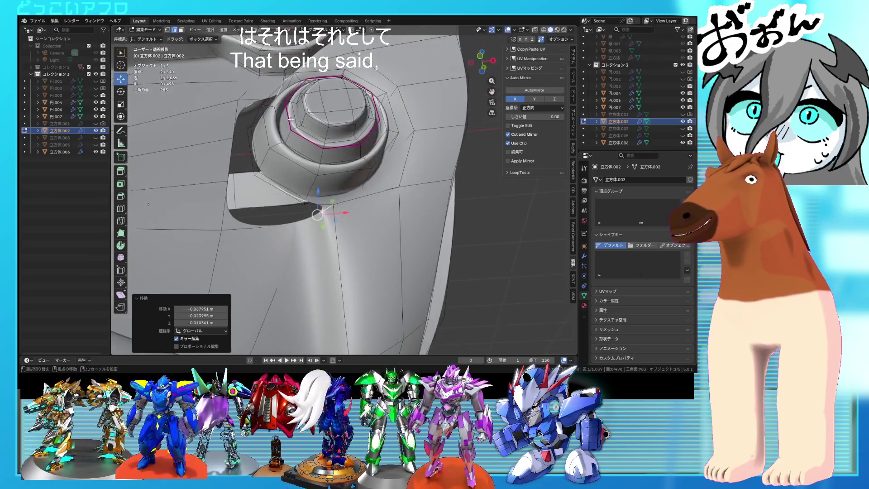
{"action": "key", "text": "a"}
{"action": "key", "text": "alt+z"}
{"action": "mouse_move", "coordinate": [325, 154]}
{"action": "middle_mouse_down"}
{"action": "mouse_move", "coordinate": [339, 192]}
{"action": "mouse_move", "coordinate": [351, 186]}
{"action": "mouse_move", "coordinate": [378, 206]}
{"action": "mouse_move", "coordinate": [280, 192]}
{"action": "middle_mouse_up"}
{"action": "key", "text": "alt+z"}
{"action": "left_click", "coordinate": [279, 193]}
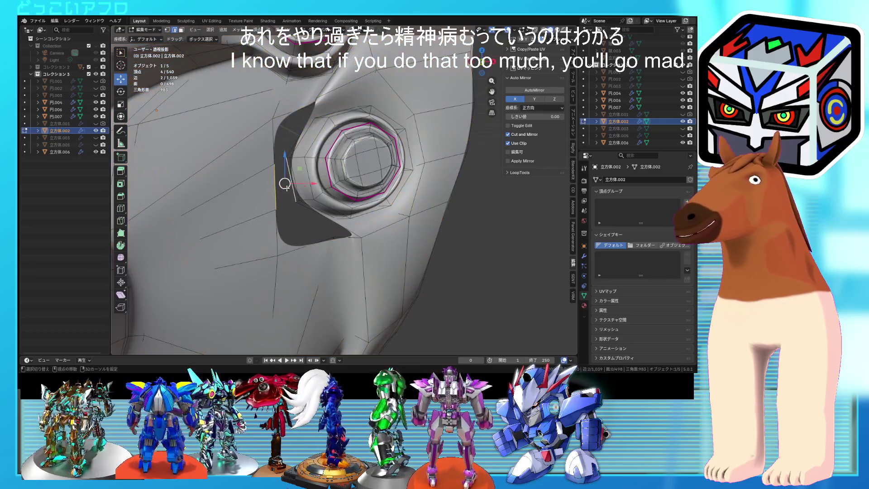
{"action": "key", "text": "f"}
{"action": "mouse_move", "coordinate": [284, 224]}
{"action": "middle_mouse_down"}
{"action": "mouse_move", "coordinate": [286, 210]}
{"action": "mouse_move", "coordinate": [316, 202]}
{"action": "mouse_move", "coordinate": [316, 194]}
{"action": "mouse_move", "coordinate": [281, 186]}
{"action": "middle_mouse_up"}
{"action": "key", "text": "alt+z"}
{"action": "key", "text": "ctrl+z"}
Edge-slide an edge beside the hole to factor 1.000 on the outer ring
{"action": "key", "text": "a"}
{"action": "left_click", "coordinate": [271, 179]}
{"action": "key", "text": "alt+z"}
{"action": "key", "text": "shift+z"}
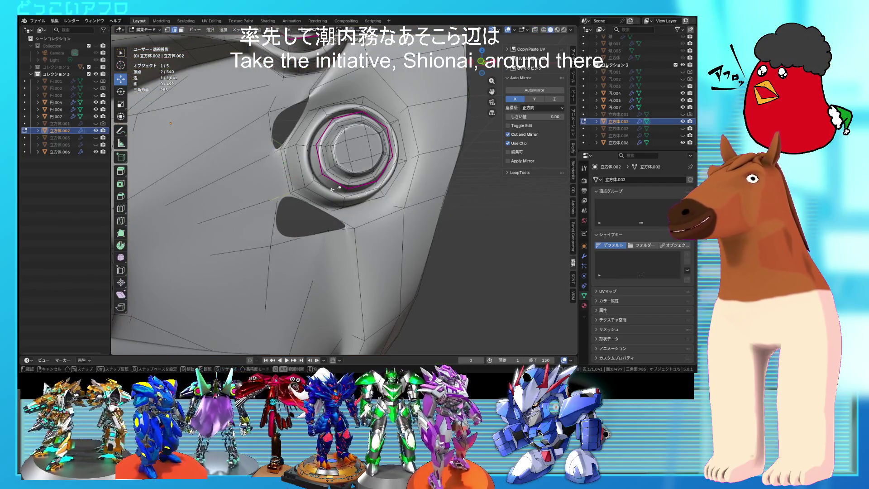
{"action": "left_click", "coordinate": [357, 198]}
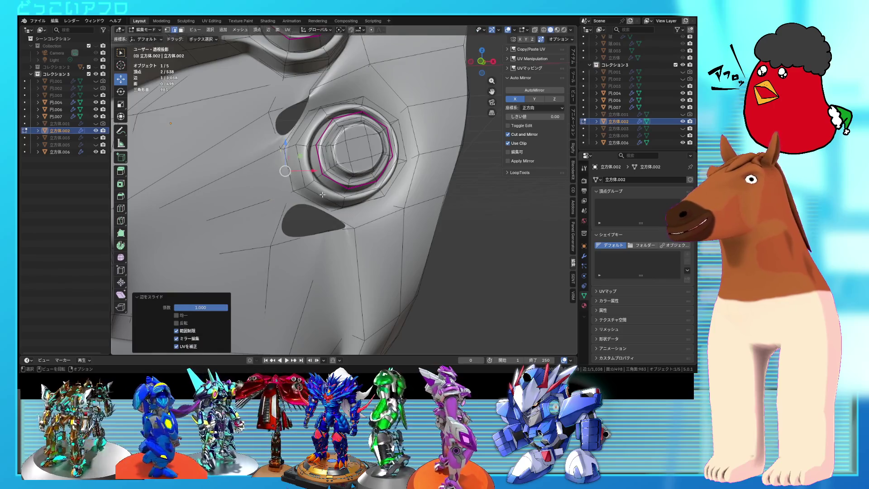
Connect two vertices near the lower bolt socket with a new edge
{"action": "middle_click_drag", "start_coordinate": [358, 198], "coordinate": [322, 190]}
{"action": "key", "text": "alt+z"}
{"action": "key", "text": "a"}
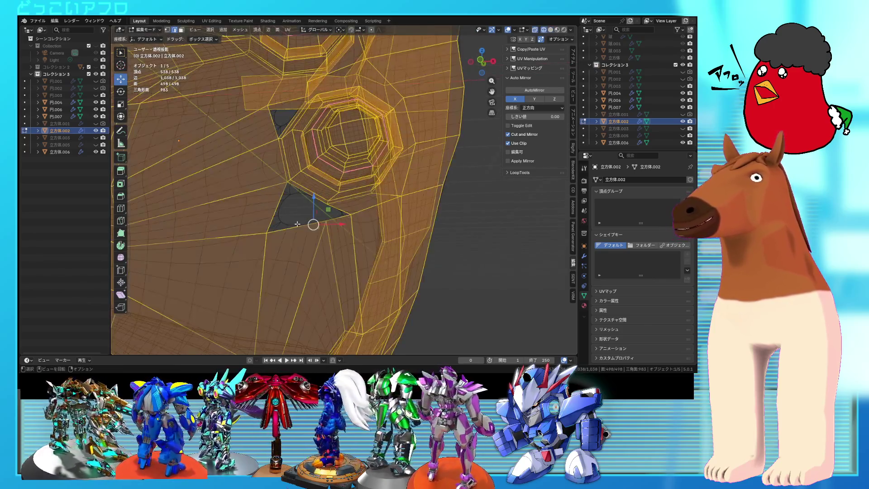
{"action": "key", "text": "ctrl+z"}
{"action": "mouse_move", "coordinate": [305, 195]}
{"action": "middle_mouse_down"}
{"action": "mouse_move", "coordinate": [279, 153]}
{"action": "mouse_move", "coordinate": [315, 139]}
{"action": "mouse_move", "coordinate": [306, 133]}
{"action": "mouse_move", "coordinate": [350, 178]}
{"action": "mouse_move", "coordinate": [320, 190]}
{"action": "mouse_move", "coordinate": [413, 201]}
{"action": "middle_mouse_up"}
{"action": "key", "text": "alt+z"}
Add a centred loop cut near the socket and move the new loop against the nut
{"action": "key", "text": "ctrl+r"}
{"action": "left_click", "coordinate": [301, 129]}
{"action": "right_click", "coordinate": [301, 129]}
{"action": "key", "text": "alt+z"}
{"action": "key", "text": "g"}
{"action": "left_click", "coordinate": [368, 191]}
{"action": "scroll", "coordinate": [368, 191], "scroll_direction": "up", "scroll_amount": 3}
{"action": "key", "text": "alt+z"}
{"action": "left_click", "coordinate": [309, 158]}
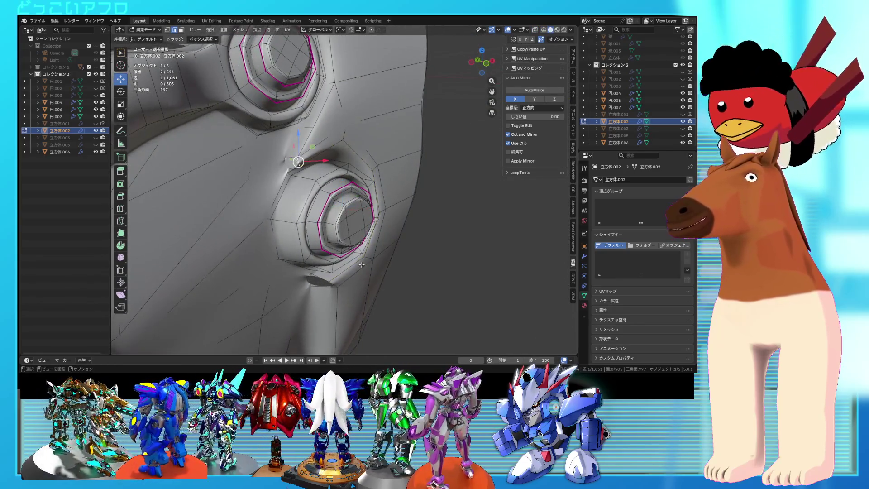
Fill the remaining hole beside the lower bolt socket and adjust its vertices
{"action": "mouse_move", "coordinate": [346, 286]}
{"action": "middle_mouse_down"}
{"action": "mouse_move", "coordinate": [335, 254]}
{"action": "mouse_move", "coordinate": [312, 267]}
{"action": "middle_mouse_up"}
{"action": "key", "text": "f"}
{"action": "scroll", "coordinate": [312, 267], "scroll_direction": "up", "scroll_amount": 2}
{"action": "key", "text": "g"}
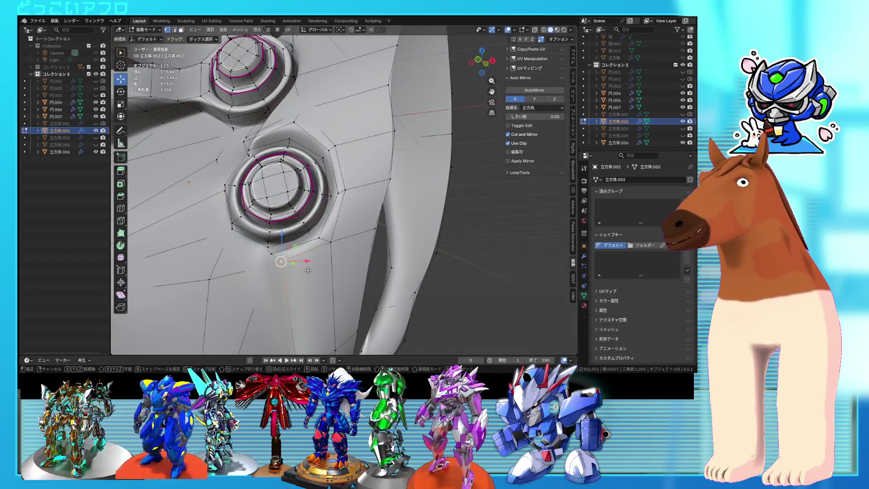
{"action": "scroll", "coordinate": [326, 247], "scroll_direction": "down", "scroll_amount": 3}
Review the whole chest armor in Object Mode, then select all in Edit Mode with X-ray on
{"action": "key", "text": "Tab"}
{"action": "scroll", "coordinate": [336, 246], "scroll_direction": "down", "scroll_amount": 5}
{"action": "mouse_move", "coordinate": [336, 246]}
{"action": "middle_mouse_down"}
{"action": "mouse_move", "coordinate": [344, 235]}
{"action": "mouse_move", "coordinate": [319, 218]}
{"action": "mouse_move", "coordinate": [365, 197]}
{"action": "mouse_move", "coordinate": [351, 184]}
{"action": "mouse_move", "coordinate": [339, 208]}
{"action": "mouse_move", "coordinate": [361, 245]}
{"action": "middle_mouse_up"}
{"action": "scroll", "coordinate": [344, 235], "scroll_direction": "up", "scroll_amount": 6}
{"action": "key", "text": "Tab"}
{"action": "key", "text": "a"}
{"action": "key", "text": "alt+z"}
{"action": "scroll", "coordinate": [333, 244], "scroll_direction": "up", "scroll_amount": 2}
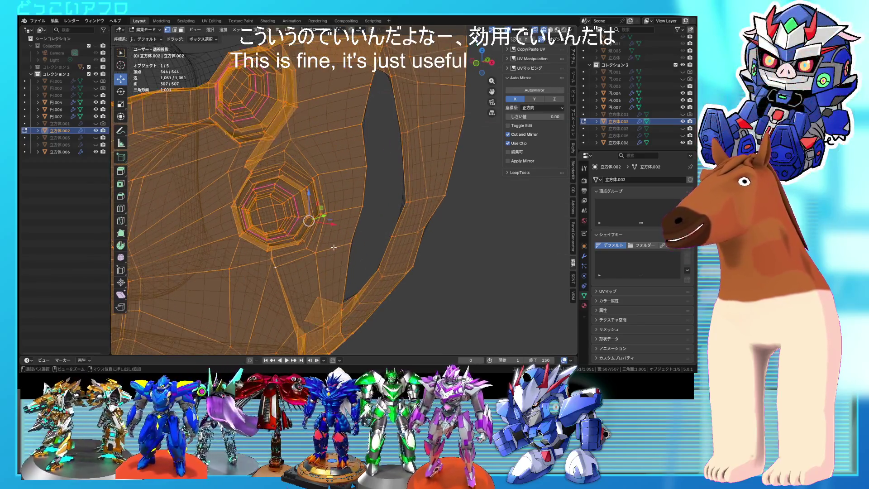
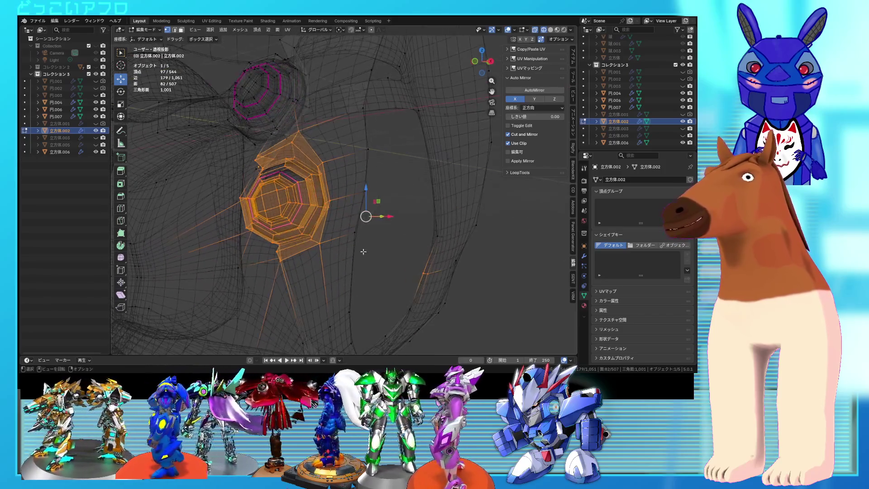
Select the lower socket ring and move it sideways to the right
{"action": "left_click_drag", "start_coordinate": [386, 241], "coordinate": [385, 240], "text": "ctrl"}
{"action": "middle_click_drag", "start_coordinate": [385, 241], "coordinate": [358, 233]}
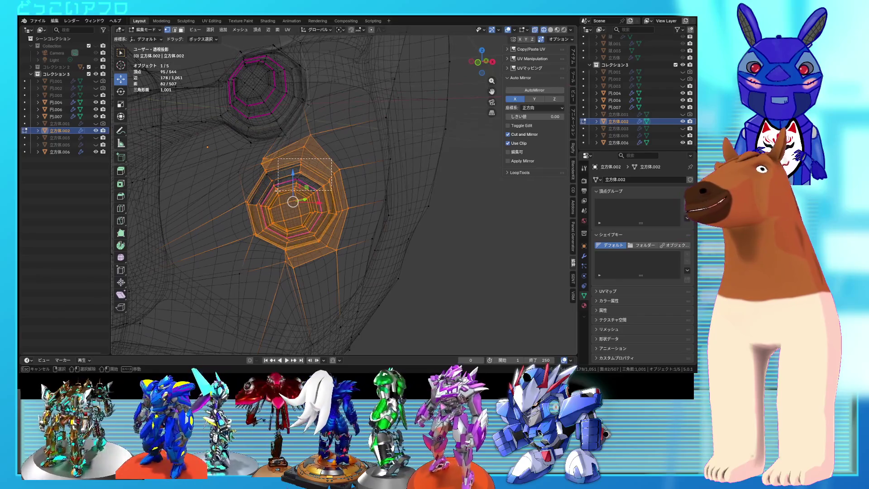
{"action": "left_click_drag", "start_coordinate": [261, 201], "coordinate": [261, 201], "text": "shift"}
{"action": "middle_click_drag", "start_coordinate": [261, 201], "coordinate": [333, 195]}
{"action": "key", "text": "shift+z"}
{"action": "key", "text": "ctrl+s"}
{"action": "key", "text": "g"}
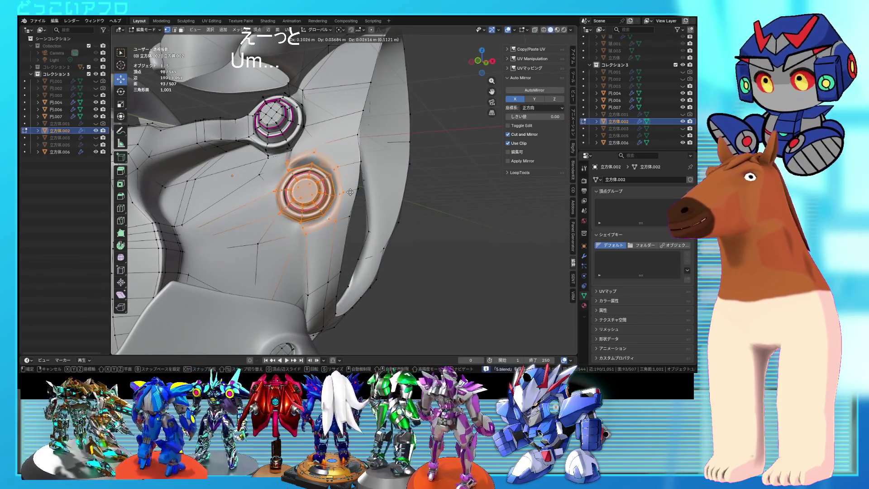
{"action": "left_click", "coordinate": [351, 197]}
Save, then nudge a single vertex near the sockets along X
{"action": "mouse_move", "coordinate": [351, 197]}
{"action": "middle_mouse_down"}
{"action": "mouse_move", "coordinate": [340, 184]}
{"action": "mouse_move", "coordinate": [329, 221]}
{"action": "middle_mouse_up"}
{"action": "key", "text": "shift+z"}
{"action": "key", "text": "shift+z"}
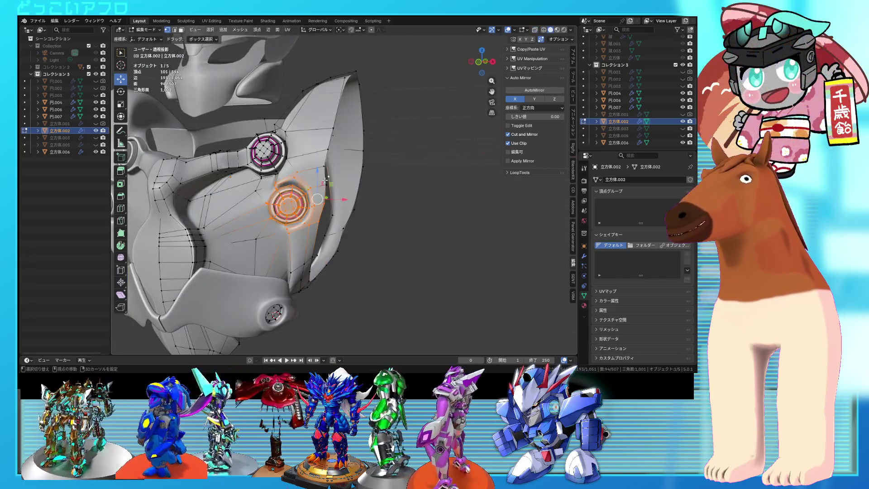
{"action": "mouse_move", "coordinate": [337, 172]}
{"action": "middle_mouse_down"}
{"action": "mouse_move", "coordinate": [318, 186]}
{"action": "mouse_move", "coordinate": [365, 179]}
{"action": "mouse_move", "coordinate": [385, 188]}
{"action": "middle_mouse_up"}
{"action": "key", "text": "shift+z"}
{"action": "key", "text": "ctrl+s"}
{"action": "key", "text": "shift+z"}
{"action": "key", "text": "g"}
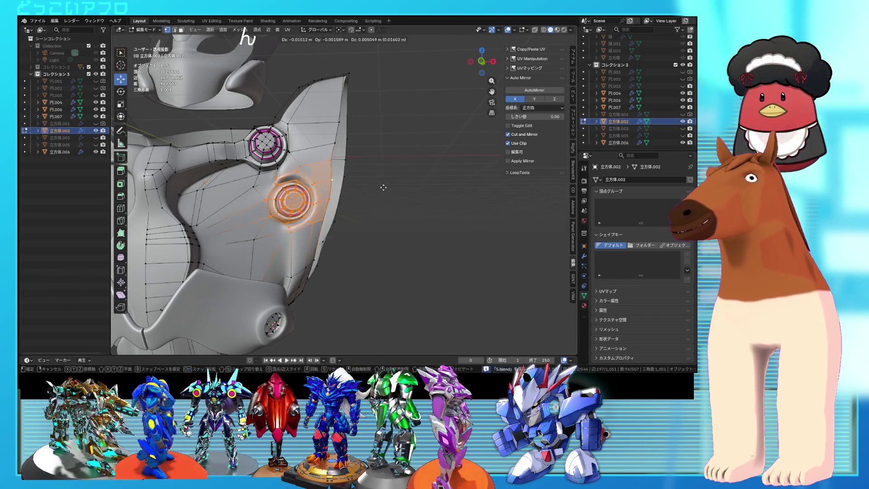
{"action": "mouse_move", "coordinate": [375, 196]}
{"action": "middle_mouse_down"}
{"action": "mouse_move", "coordinate": [409, 199]}
{"action": "mouse_move", "coordinate": [368, 202]}
{"action": "mouse_move", "coordinate": [333, 161]}
{"action": "mouse_move", "coordinate": [317, 156]}
{"action": "mouse_move", "coordinate": [350, 145]}
{"action": "middle_mouse_up"}
{"action": "left_click", "coordinate": [310, 156]}
{"action": "left_click", "coordinate": [353, 145]}
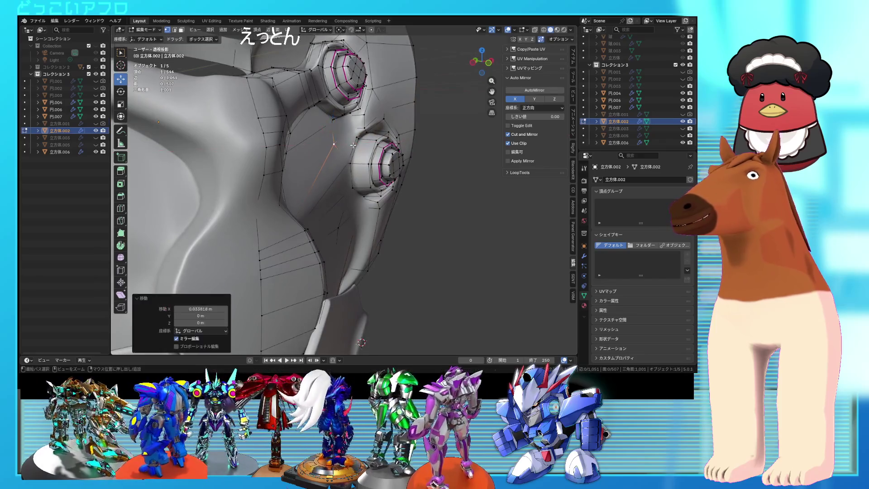
Move two more vertices beside the sockets along X to smooth the recess
{"action": "key", "text": "alt+z"}
{"action": "left_click", "coordinate": [363, 133], "text": "shift"}
{"action": "key", "text": "alt+z"}
{"action": "key", "text": "g"}
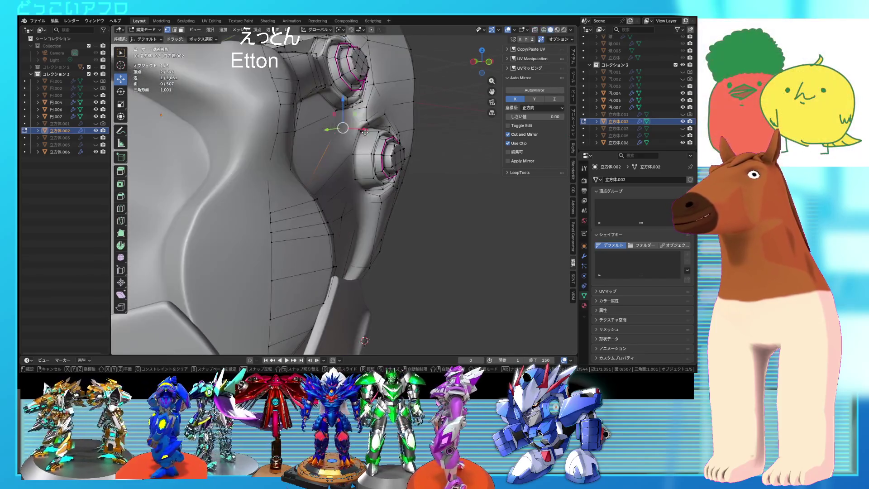
{"action": "key", "text": "alt+z"}
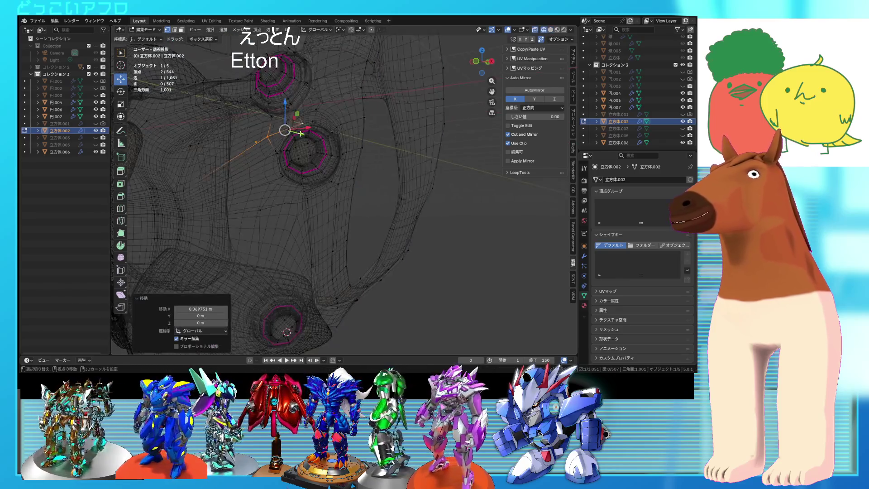
{"action": "middle_click_drag", "start_coordinate": [304, 128], "coordinate": [322, 153]}
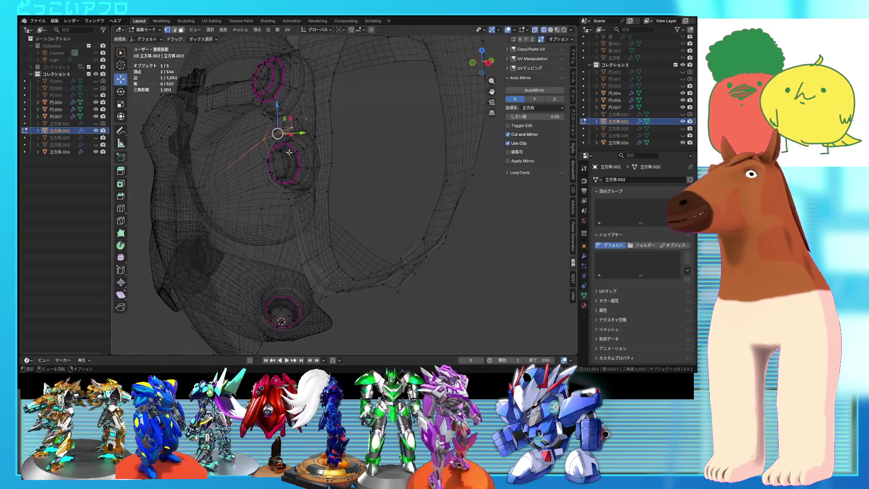
{"action": "middle_click_drag", "start_coordinate": [341, 152], "coordinate": [376, 184]}
{"action": "key", "text": "alt+z"}
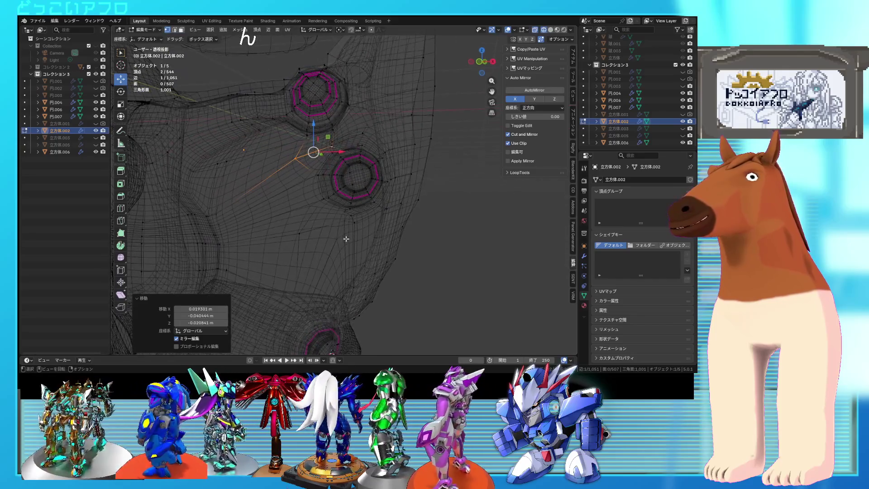
{"action": "middle_click_drag", "start_coordinate": [316, 183], "coordinate": [318, 184]}
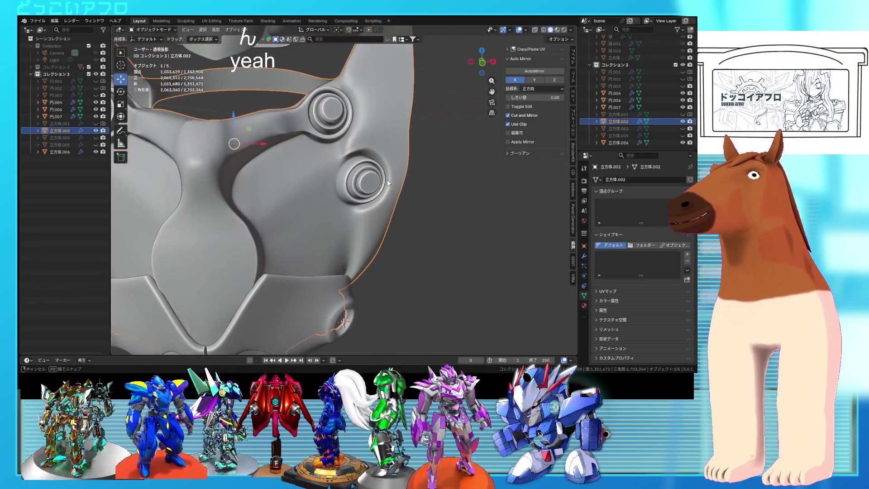
Edge-slide an edge near the lower socket to tidy its topology
{"action": "scroll", "coordinate": [344, 190], "scroll_direction": "up", "scroll_amount": 4}
{"action": "left_click", "coordinate": [301, 156]}
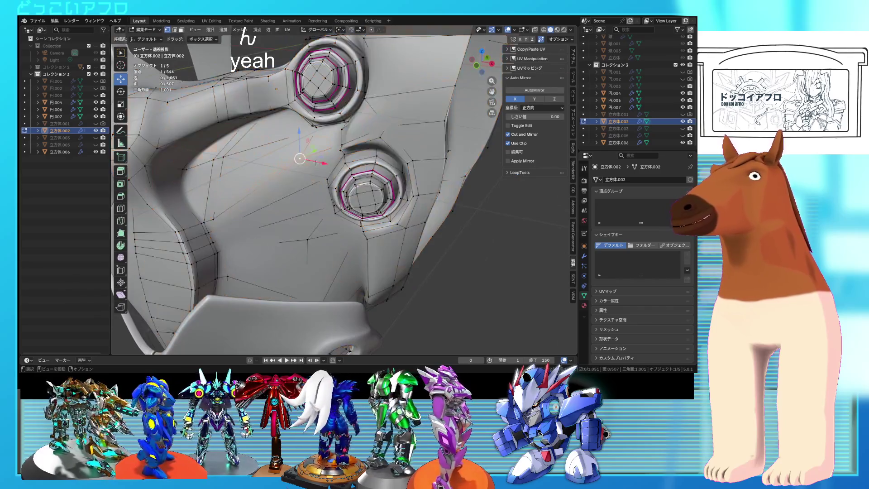
{"action": "middle_click_drag", "start_coordinate": [300, 155], "coordinate": [380, 128]}
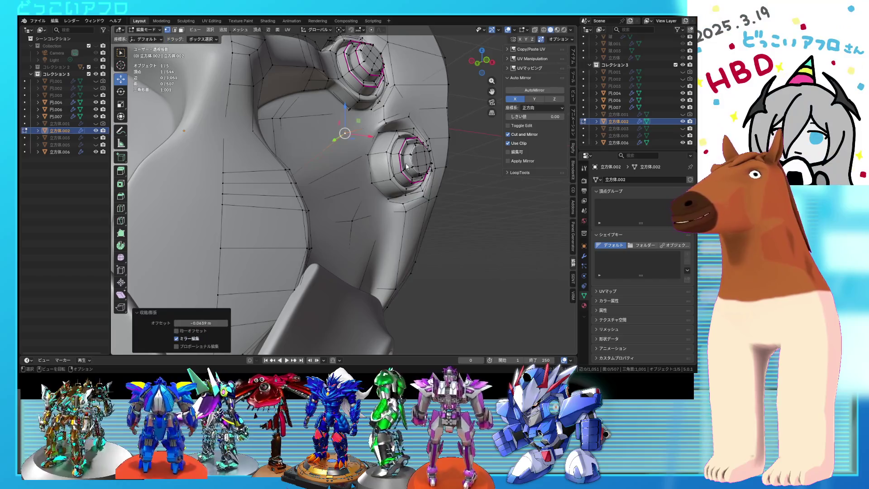
{"action": "key", "text": "Tab"}
{"action": "scroll", "coordinate": [377, 169], "scroll_direction": "down", "scroll_amount": 5}
{"action": "mouse_move", "coordinate": [377, 169]}
{"action": "middle_mouse_down"}
{"action": "mouse_move", "coordinate": [339, 166]}
{"action": "mouse_move", "coordinate": [395, 187]}
{"action": "mouse_move", "coordinate": [333, 181]}
{"action": "mouse_move", "coordinate": [340, 165]}
{"action": "mouse_move", "coordinate": [363, 160]}
{"action": "mouse_move", "coordinate": [290, 195]}
{"action": "middle_mouse_up"}
{"action": "key", "text": "Tab"}
{"action": "scroll", "coordinate": [344, 163], "scroll_direction": "up", "scroll_amount": 5}
{"action": "key", "text": "shift+z"}
{"action": "key", "text": "g"}
{"action": "left_click", "coordinate": [310, 172]}
{"action": "key", "text": "shift+z"}
Select a vertex near the lower socket and check the slid geometry
{"action": "scroll", "coordinate": [311, 172], "scroll_direction": "up", "scroll_amount": 2}
{"action": "key", "text": "a"}
{"action": "key", "text": "shift+z"}
{"action": "scroll", "coordinate": [316, 176], "scroll_direction": "up", "scroll_amount": 2}
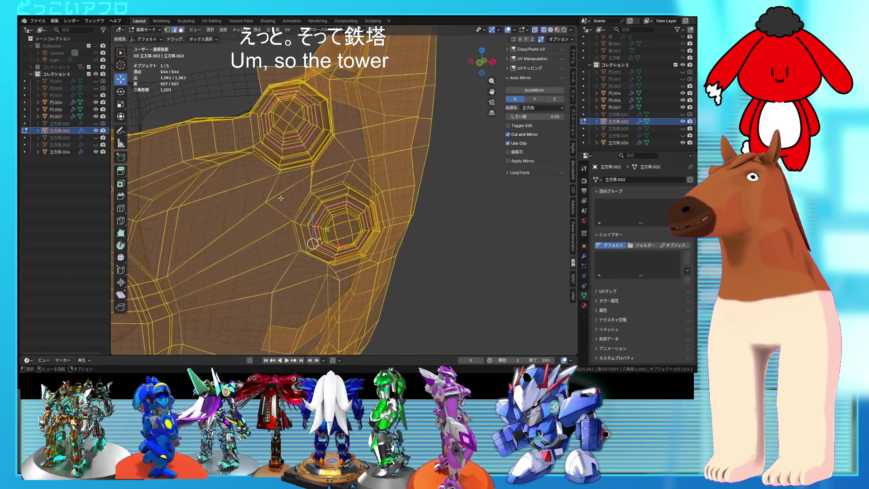
{"action": "left_click", "coordinate": [276, 207]}
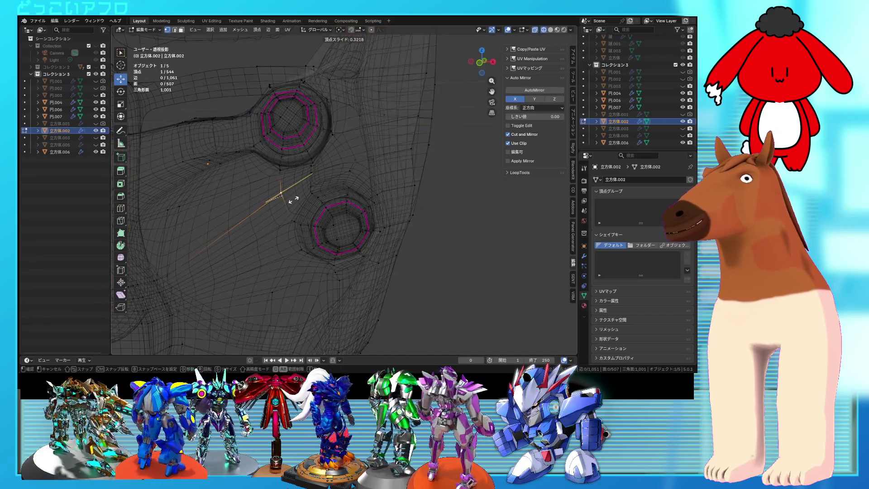
{"action": "scroll", "coordinate": [294, 200], "scroll_direction": "down", "scroll_amount": 2}
{"action": "mouse_move", "coordinate": [294, 199]}
{"action": "middle_mouse_down"}
{"action": "mouse_move", "coordinate": [378, 219]}
{"action": "mouse_move", "coordinate": [346, 232]}
{"action": "middle_mouse_up"}
{"action": "key", "text": "shift+z"}
Select a vertex path along the mask's side edge and move it into place
{"action": "key", "text": "Tab"}
{"action": "scroll", "coordinate": [332, 200], "scroll_direction": "down", "scroll_amount": 5}
{"action": "key", "text": "Tab"}
{"action": "scroll", "coordinate": [346, 234], "scroll_direction": "up", "scroll_amount": 4}
{"action": "mouse_move", "coordinate": [317, 204]}
{"action": "middle_mouse_down"}
{"action": "mouse_move", "coordinate": [359, 169]}
{"action": "mouse_move", "coordinate": [375, 188]}
{"action": "mouse_move", "coordinate": [356, 200]}
{"action": "mouse_move", "coordinate": [283, 195]}
{"action": "middle_mouse_up"}
{"action": "key", "text": "alt+z"}
{"action": "key", "text": "a"}
{"action": "left_click", "coordinate": [280, 194]}
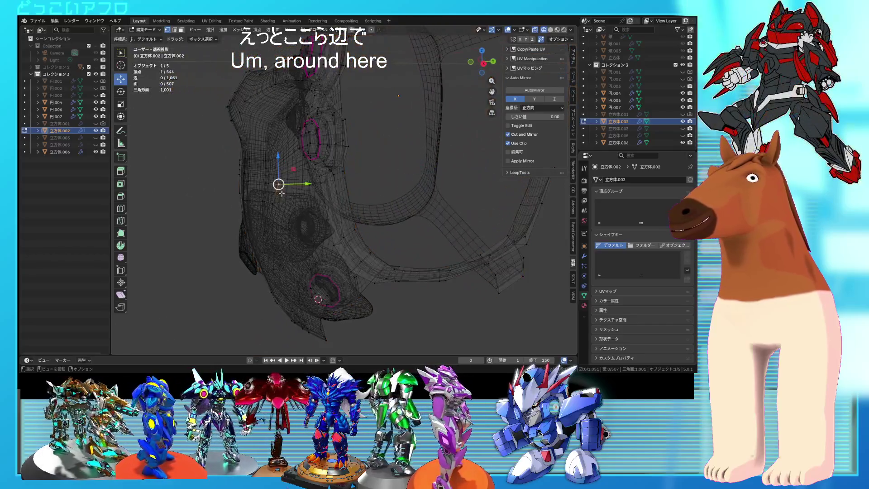
{"action": "key", "text": "alt+z"}
{"action": "left_click", "coordinate": [323, 194], "text": "ctrl"}
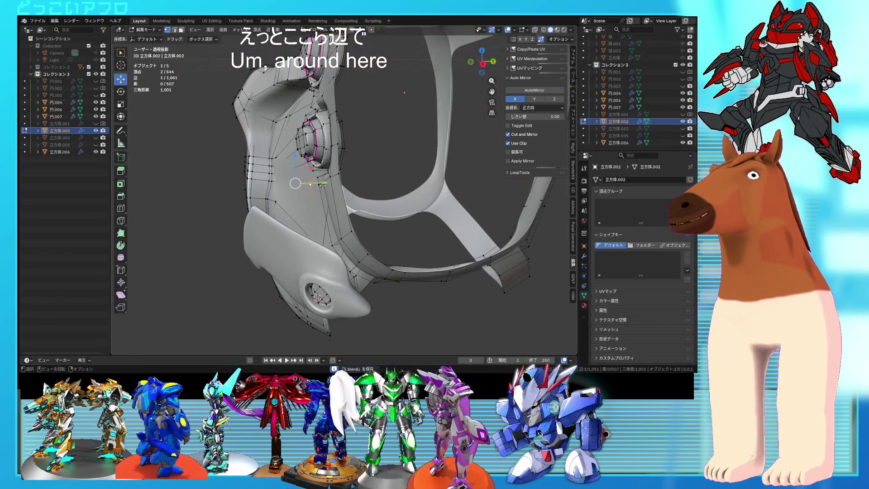
{"action": "left_click", "coordinate": [320, 186]}
{"action": "mouse_move", "coordinate": [320, 186]}
{"action": "middle_mouse_down"}
{"action": "mouse_move", "coordinate": [416, 185]}
{"action": "mouse_move", "coordinate": [360, 187]}
{"action": "mouse_move", "coordinate": [392, 215]}
{"action": "mouse_move", "coordinate": [391, 238]}
{"action": "mouse_move", "coordinate": [333, 205]}
{"action": "mouse_move", "coordinate": [297, 198]}
{"action": "mouse_move", "coordinate": [320, 183]}
{"action": "mouse_move", "coordinate": [349, 181]}
{"action": "mouse_move", "coordinate": [296, 207]}
{"action": "mouse_move", "coordinate": [327, 207]}
{"action": "middle_mouse_up"}
Save the file and unhide the 立方体.005 armor plate
{"action": "key", "text": "Tab"}
{"action": "key", "text": "ctrl+s"}
{"action": "scroll", "coordinate": [416, 186], "scroll_direction": "down", "scroll_amount": 5}
{"action": "left_click", "coordinate": [683, 136]}
Move 立方体.005's selected vertices to follow the side ridge, then save
{"action": "left_click", "coordinate": [328, 157]}
{"action": "key", "text": "Tab"}
{"action": "scroll", "coordinate": [355, 174], "scroll_direction": "up", "scroll_amount": 5}
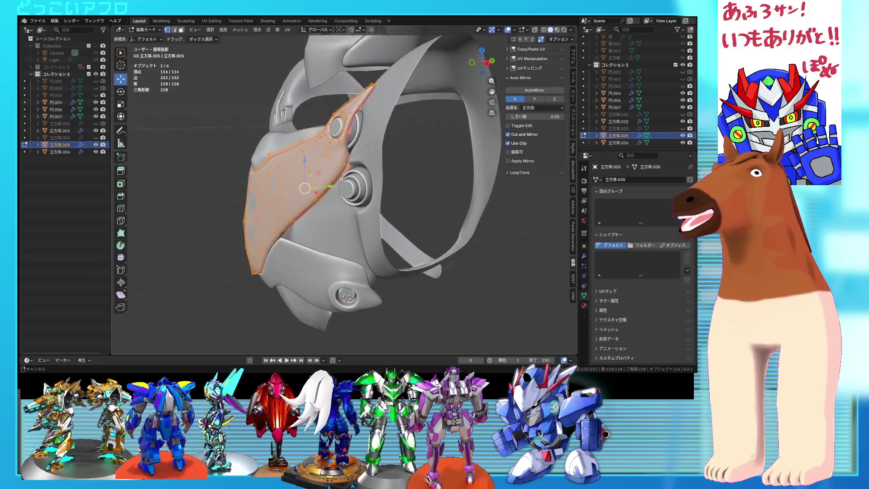
{"action": "mouse_move", "coordinate": [354, 177]}
{"action": "middle_mouse_down"}
{"action": "mouse_move", "coordinate": [340, 192]}
{"action": "mouse_move", "coordinate": [374, 191]}
{"action": "mouse_move", "coordinate": [369, 225]}
{"action": "mouse_move", "coordinate": [317, 190]}
{"action": "mouse_move", "coordinate": [417, 219]}
{"action": "mouse_move", "coordinate": [356, 193]}
{"action": "mouse_move", "coordinate": [330, 157]}
{"action": "mouse_move", "coordinate": [361, 186]}
{"action": "middle_mouse_up"}
{"action": "key", "text": "g"}
{"action": "left_click", "coordinate": [374, 191]}
{"action": "key", "text": "Tab"}
{"action": "key", "text": "ctrl+s"}
Select a shoulder-piece edge loop and reposition the face beside the socket
{"action": "key", "text": "Tab"}
{"action": "left_click", "coordinate": [331, 157], "text": "alt"}
{"action": "key", "text": "alt+z"}
{"action": "key", "text": "alt+z"}
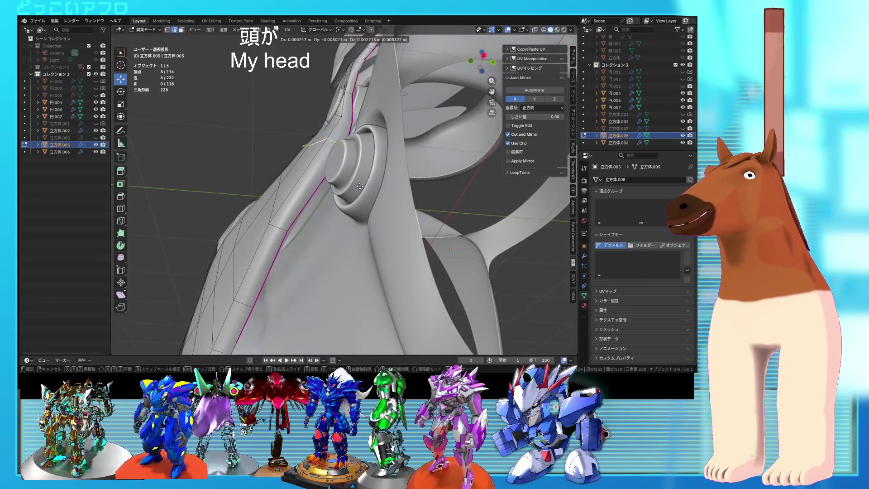
{"action": "left_click", "coordinate": [357, 185]}
{"action": "scroll", "coordinate": [380, 216], "scroll_direction": "down", "scroll_amount": 2}
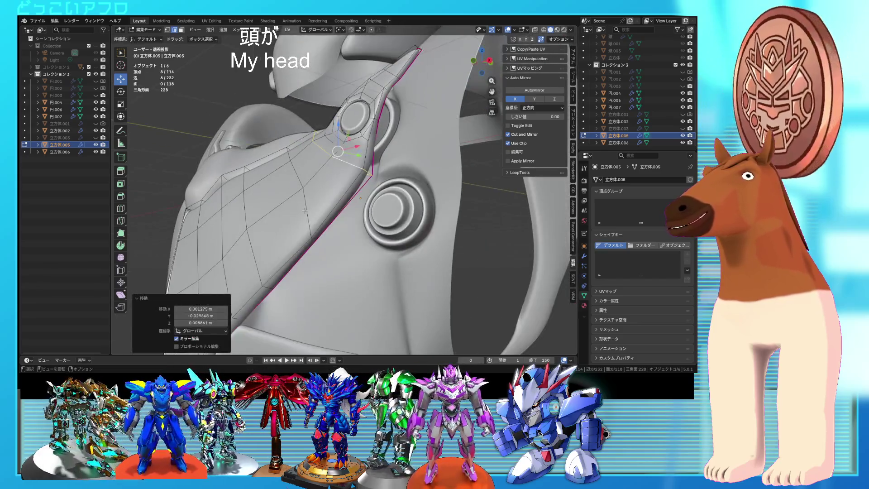
{"action": "key", "text": "shift+z"}
{"action": "middle_click_drag", "start_coordinate": [380, 215], "coordinate": [344, 195]}
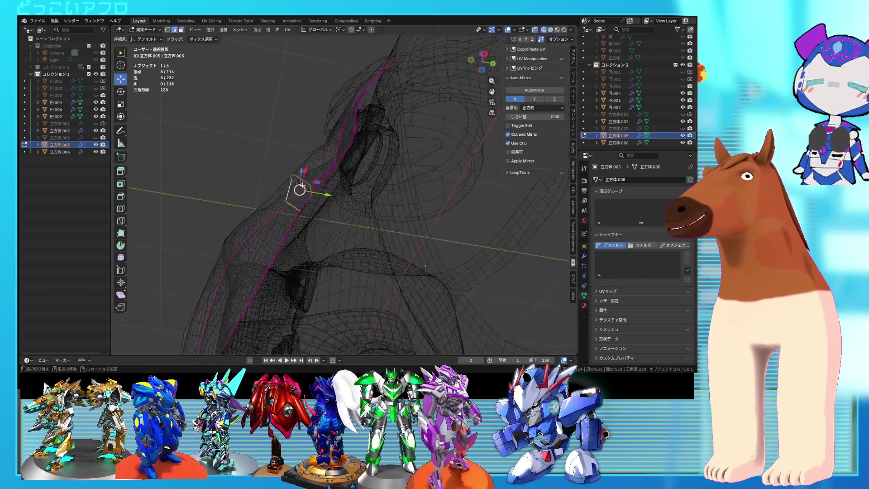
{"action": "key", "text": "shift+z"}
Redo the face move by the socket, return to Object Mode and deselect
{"action": "key", "text": "g"}
{"action": "left_click", "coordinate": [315, 192]}
{"action": "middle_click_drag", "start_coordinate": [315, 192], "coordinate": [294, 218]}
{"action": "key", "text": "ctrl+z"}
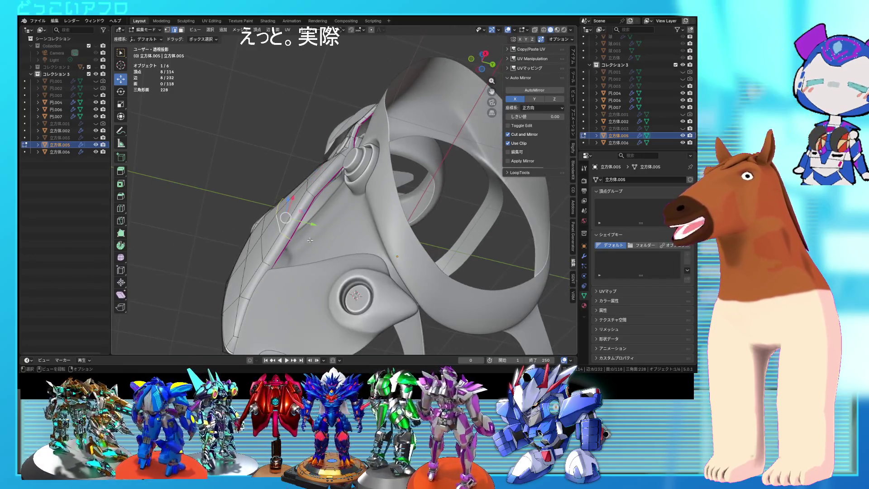
{"action": "left_click", "coordinate": [326, 188]}
{"action": "key", "text": "Tab"}
{"action": "mouse_move", "coordinate": [327, 189]}
{"action": "middle_mouse_down"}
{"action": "mouse_move", "coordinate": [360, 249]}
{"action": "mouse_move", "coordinate": [446, 238]}
{"action": "mouse_move", "coordinate": [436, 244]}
{"action": "mouse_move", "coordinate": [278, 167]}
{"action": "middle_mouse_up"}
{"action": "left_click", "coordinate": [435, 244]}
{"action": "scroll", "coordinate": [436, 244], "scroll_direction": "up", "scroll_amount": 3}
{"action": "scroll", "coordinate": [278, 167], "scroll_direction": "up", "scroll_amount": 8}
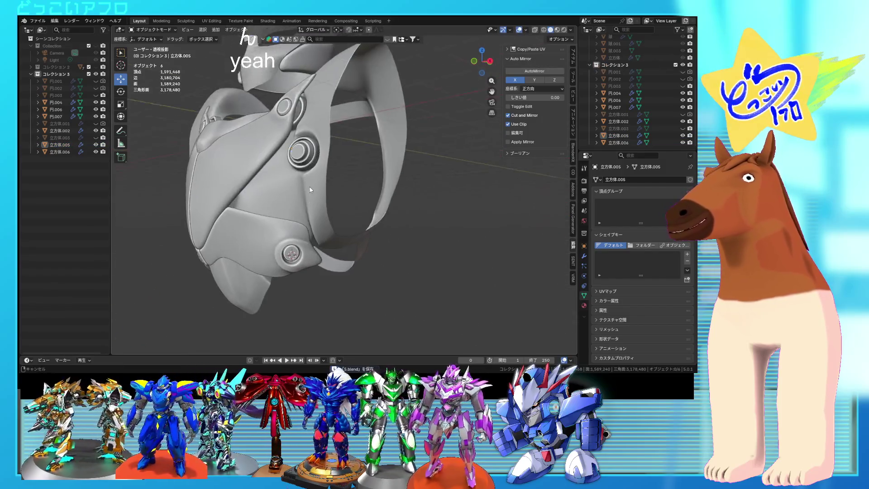
Select the lower centre piece 立方体.006 in Edit Mode, try a vertex move and undo it
{"action": "mouse_move", "coordinate": [333, 159]}
{"action": "middle_mouse_down"}
{"action": "mouse_move", "coordinate": [328, 175]}
{"action": "mouse_move", "coordinate": [291, 198]}
{"action": "mouse_move", "coordinate": [230, 186]}
{"action": "mouse_move", "coordinate": [316, 208]}
{"action": "mouse_move", "coordinate": [470, 192]}
{"action": "mouse_move", "coordinate": [323, 197]}
{"action": "middle_mouse_up"}
{"action": "scroll", "coordinate": [329, 175], "scroll_direction": "up", "scroll_amount": 2}
{"action": "scroll", "coordinate": [292, 196], "scroll_direction": "down", "scroll_amount": 4}
{"action": "left_click", "coordinate": [266, 198]}
{"action": "key", "text": "Tab"}
{"action": "scroll", "coordinate": [294, 203], "scroll_direction": "up", "scroll_amount": 2}
{"action": "key", "text": "shift+z"}
{"action": "left_click", "coordinate": [362, 213]}
{"action": "scroll", "coordinate": [363, 212], "scroll_direction": "up", "scroll_amount": 3}
{"action": "key", "text": "shift+z"}
{"action": "key", "text": "ctrl+z"}
Add more edge vertices, shift them sideways and save
{"action": "key", "text": "shift+z"}
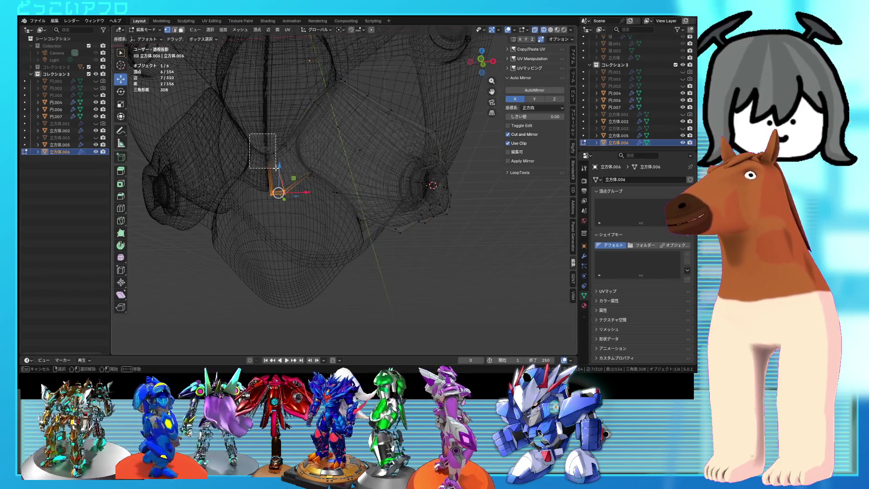
{"action": "left_click_drag", "start_coordinate": [275, 168], "coordinate": [296, 178]}
{"action": "key", "text": "shift+z"}
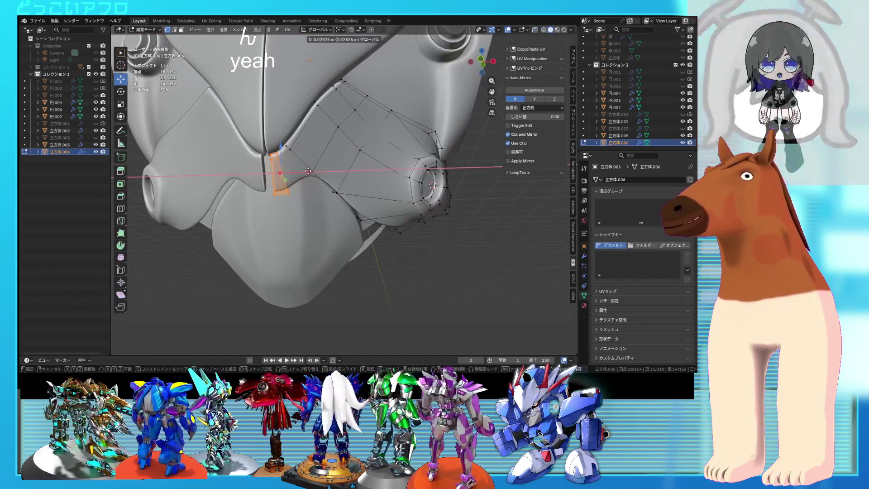
{"action": "left_click", "coordinate": [312, 171]}
{"action": "key", "text": "ctrl+s"}
{"action": "mouse_move", "coordinate": [311, 171]}
{"action": "middle_mouse_down"}
{"action": "mouse_move", "coordinate": [404, 207]}
{"action": "mouse_move", "coordinate": [411, 280]}
{"action": "mouse_move", "coordinate": [339, 163]}
{"action": "mouse_move", "coordinate": [342, 211]}
{"action": "mouse_move", "coordinate": [329, 234]}
{"action": "mouse_move", "coordinate": [305, 247]}
{"action": "mouse_move", "coordinate": [331, 149]}
{"action": "mouse_move", "coordinate": [362, 267]}
{"action": "mouse_move", "coordinate": [351, 249]}
{"action": "mouse_move", "coordinate": [334, 259]}
{"action": "mouse_move", "coordinate": [315, 252]}
{"action": "middle_mouse_up"}
Move the piece's edge vertices into position and confirm
{"action": "key", "text": "a"}
{"action": "key", "text": "shift+z"}
{"action": "key", "text": "shift+z"}
{"action": "key", "text": "shift+z"}
{"action": "key", "text": "shift+z"}
{"action": "key", "text": "g"}
{"action": "left_click", "coordinate": [353, 186]}
{"action": "scroll", "coordinate": [317, 259], "scroll_direction": "up", "scroll_amount": 3}
{"action": "mouse_move", "coordinate": [399, 235]}
{"action": "middle_mouse_down"}
{"action": "mouse_move", "coordinate": [388, 237]}
{"action": "mouse_move", "coordinate": [437, 237]}
{"action": "mouse_move", "coordinate": [446, 228]}
{"action": "mouse_move", "coordinate": [424, 242]}
{"action": "mouse_move", "coordinate": [433, 223]}
{"action": "mouse_move", "coordinate": [426, 229]}
{"action": "mouse_move", "coordinate": [316, 208]}
{"action": "mouse_move", "coordinate": [390, 229]}
{"action": "middle_mouse_up"}
{"action": "left_click", "coordinate": [388, 237]}
{"action": "key", "text": "Tab"}
{"action": "scroll", "coordinate": [424, 241], "scroll_direction": "up", "scroll_amount": 5}
{"action": "key", "text": "Tab"}
{"action": "key", "text": "shift+z"}
Flatten the thin vertical strip and centre edge loop onto the centre line with S X 0
{"action": "middle_click_drag", "start_coordinate": [382, 276], "coordinate": [348, 233]}
{"action": "scroll", "coordinate": [337, 244], "scroll_direction": "up", "scroll_amount": 2}
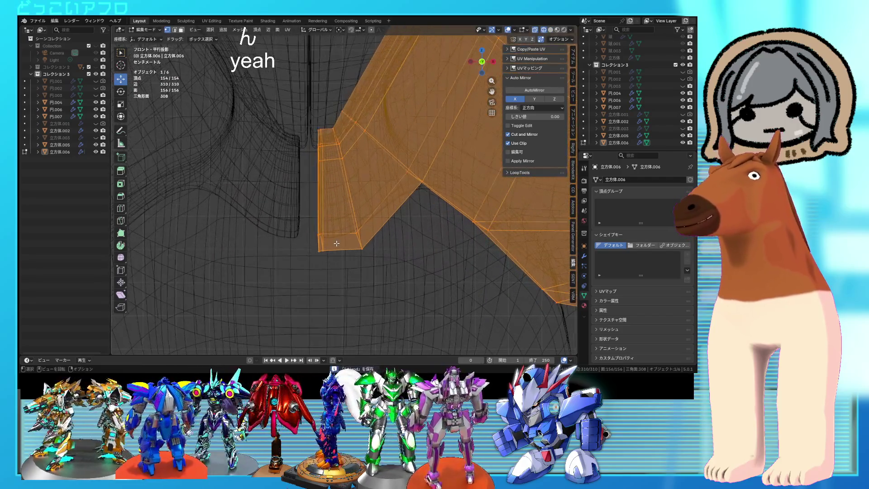
{"action": "left_click_drag", "start_coordinate": [301, 125], "coordinate": [301, 126]}
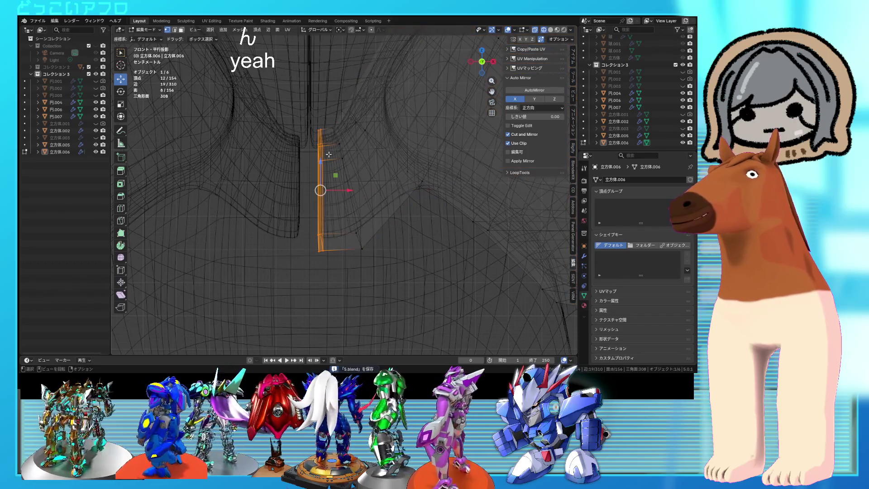
{"action": "key", "text": "shift+z"}
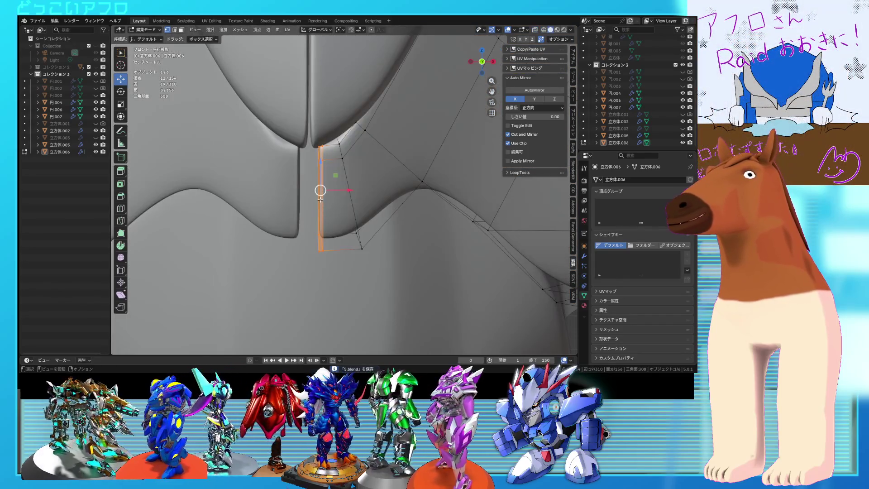
{"action": "key", "text": "shift+z"}
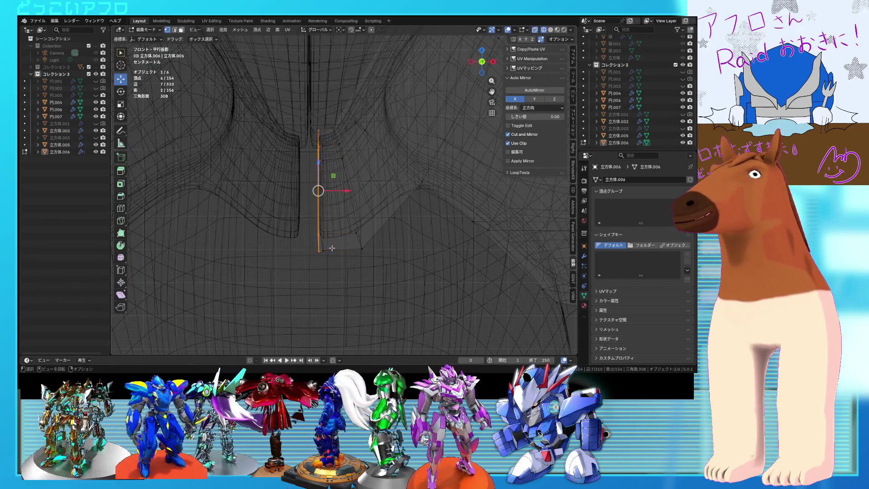
{"action": "left_click", "coordinate": [345, 191]}
{"action": "key", "text": "s"}
{"action": "key", "text": "x"}
{"action": "key", "text": "x"}
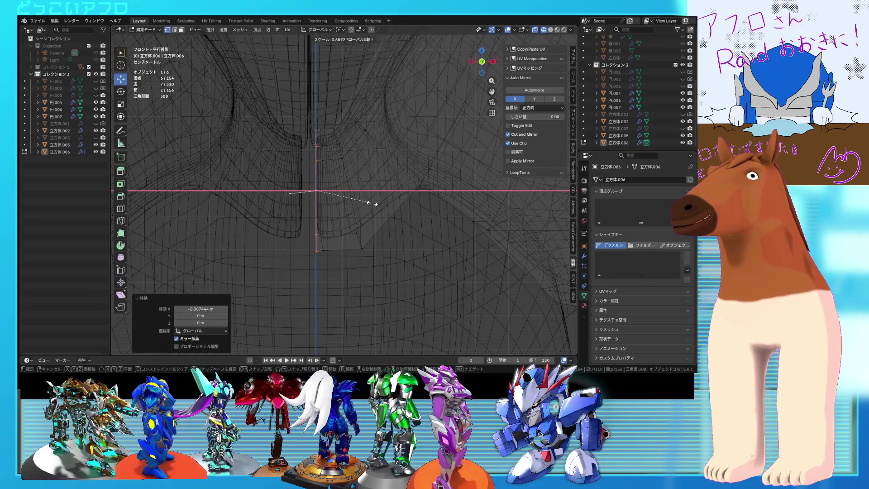
{"action": "key", "text": "Return"}
{"action": "key", "text": "shift+z"}
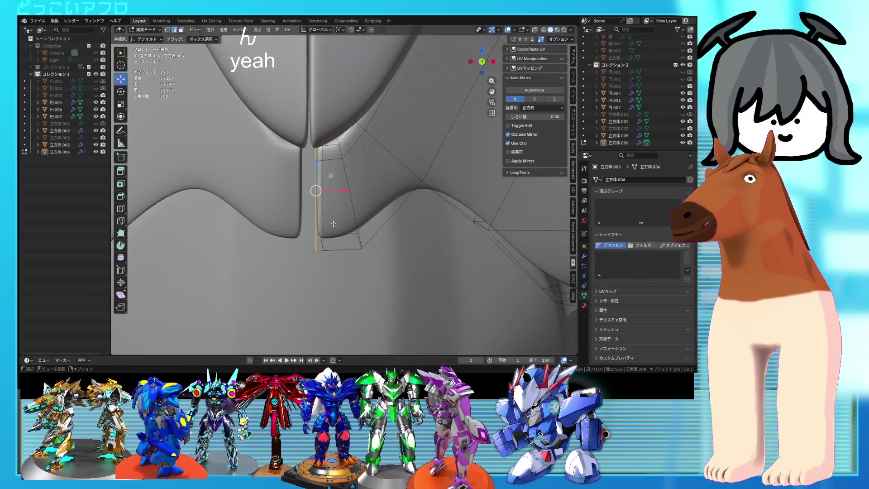
{"action": "left_click", "coordinate": [333, 223], "text": "alt"}
{"action": "key", "text": "shift+z"}
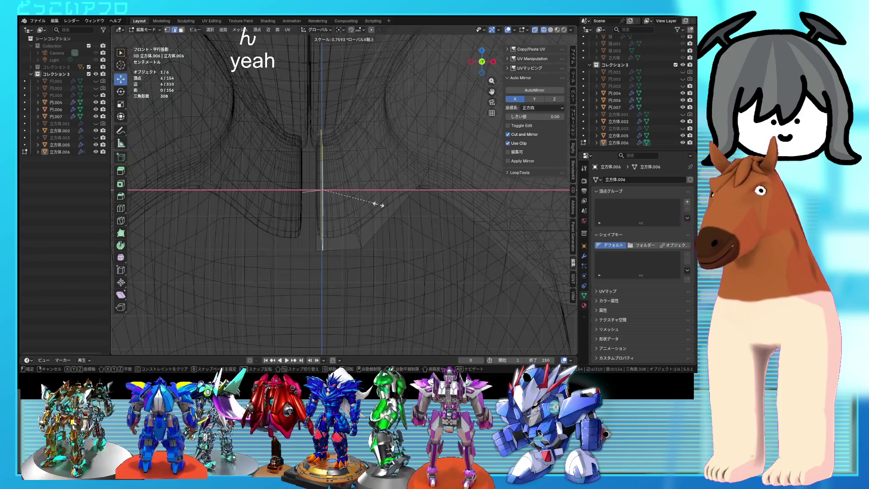
{"action": "type", "text": "0"}
{"action": "key", "text": "Return"}
Shift the 12-vertex centre strip slightly left, save, and deselect the piece
{"action": "left_click_drag", "start_coordinate": [290, 152], "coordinate": [290, 152]}
{"action": "key", "text": "shift+z"}
{"action": "left_click_drag", "start_coordinate": [345, 189], "coordinate": [338, 193]}
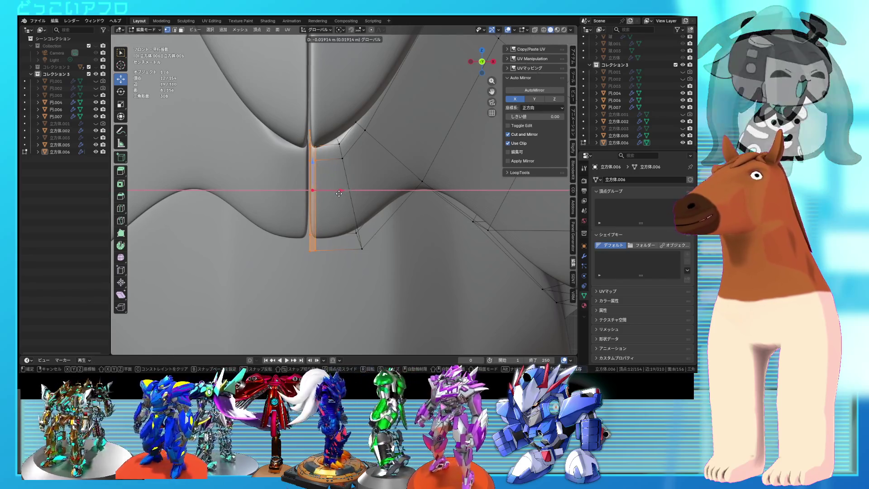
{"action": "key", "text": "Tab"}
{"action": "scroll", "coordinate": [338, 193], "scroll_direction": "down", "scroll_amount": 5}
{"action": "key", "text": "ctrl+s"}
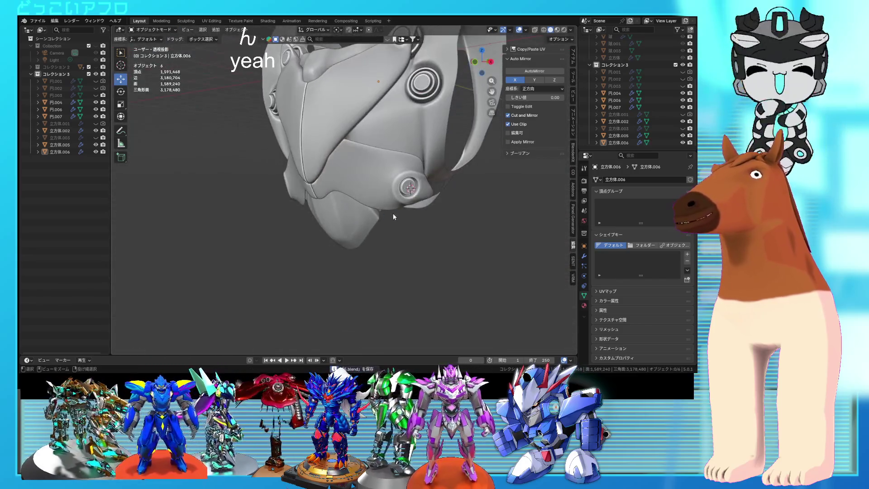
{"action": "left_click", "coordinate": [392, 213]}
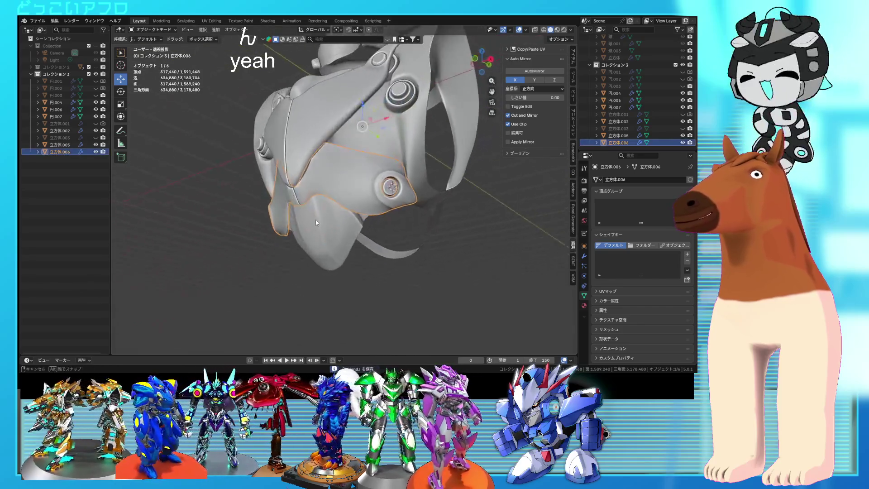
{"action": "left_click", "coordinate": [411, 242]}
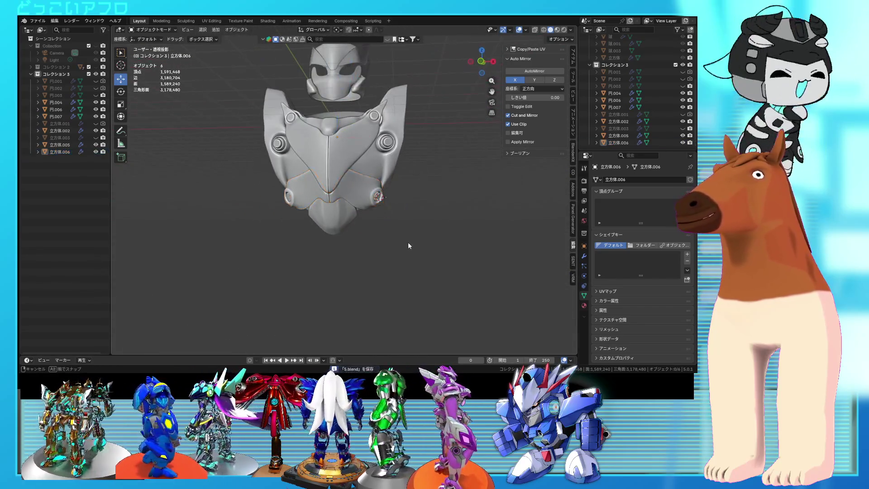